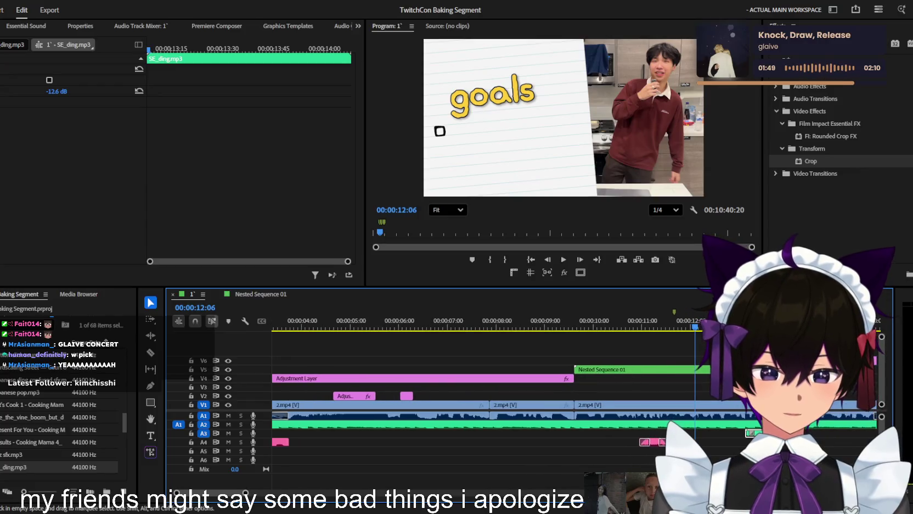
- Play the sequence from 09:48 up to the goals graphic
drag(564, 325, 537, 325)
key(space)
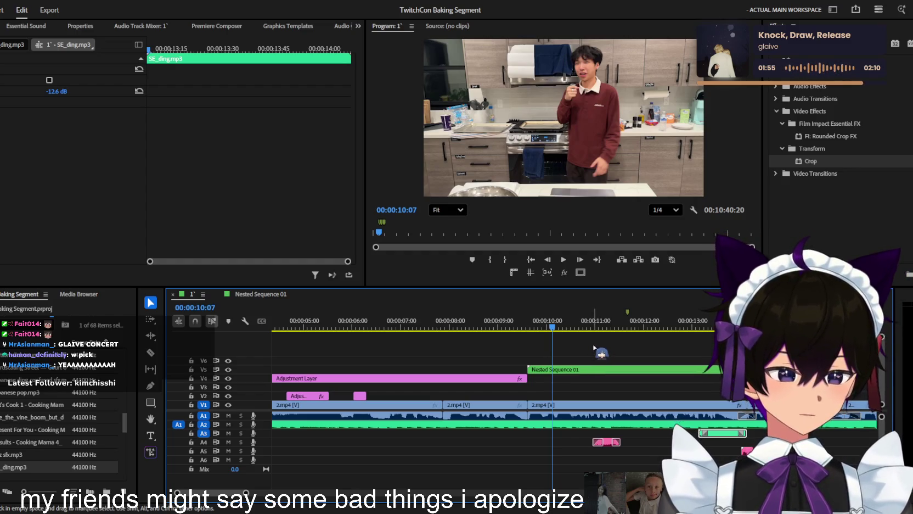
click(591, 360)
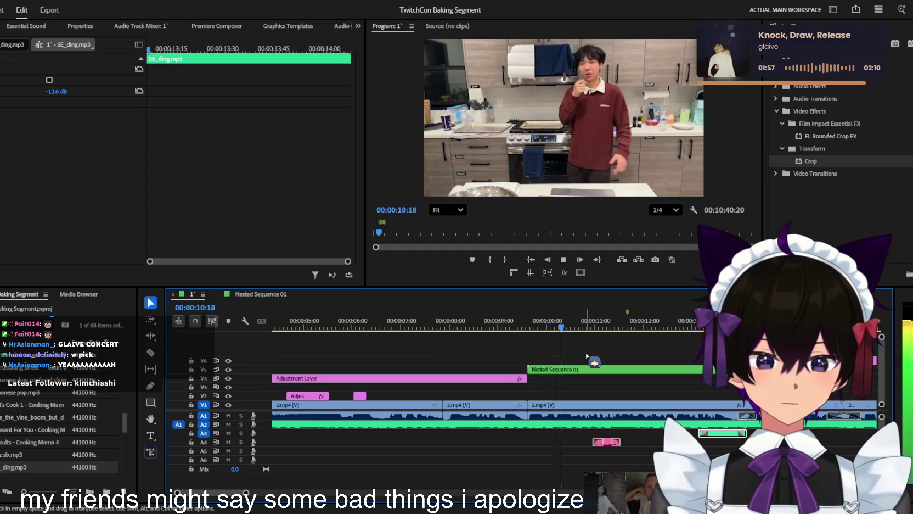
scroll(581, 360, down, 3)
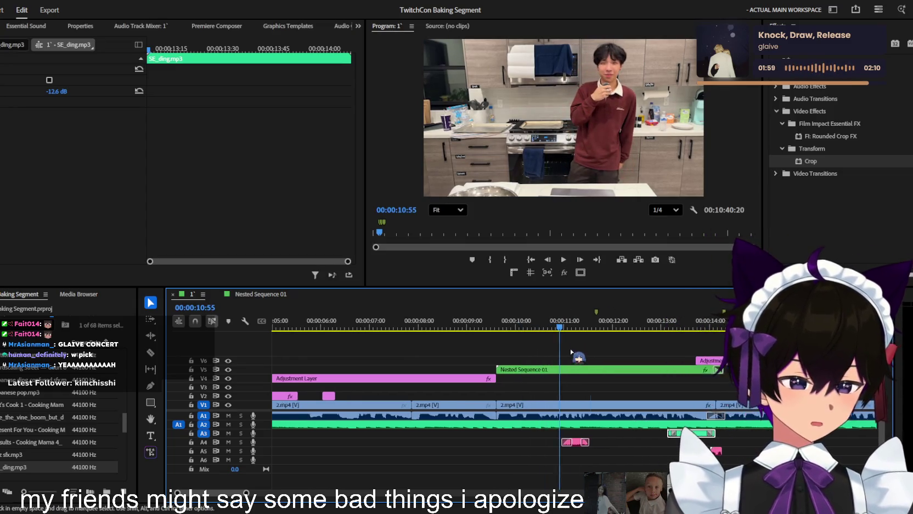
key(space)
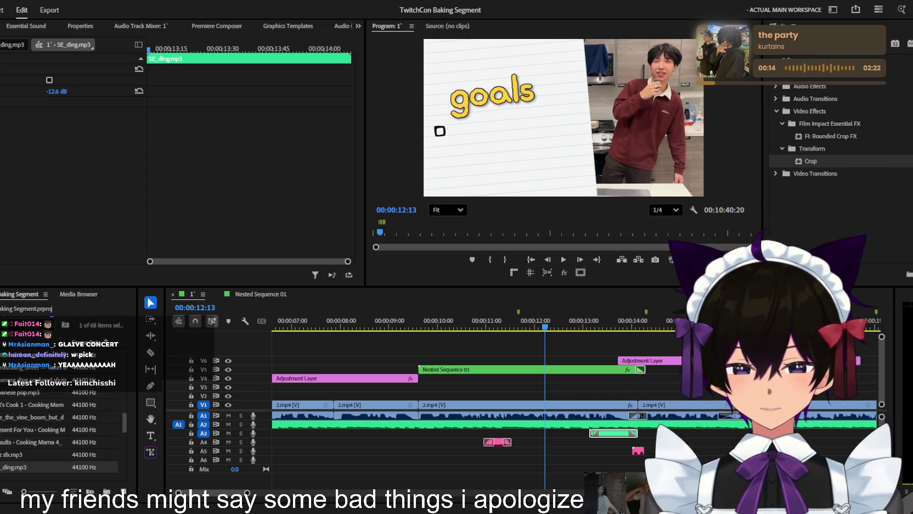
click(688, 332)
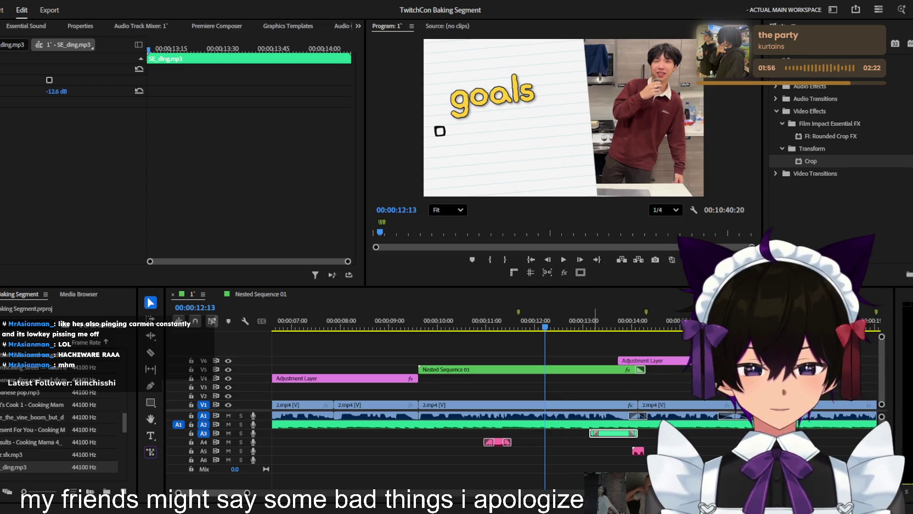
- Play the goals checklist to about 13:02, then collapse the Video Effects folder
click(600, 388)
key(space)
key(minus)
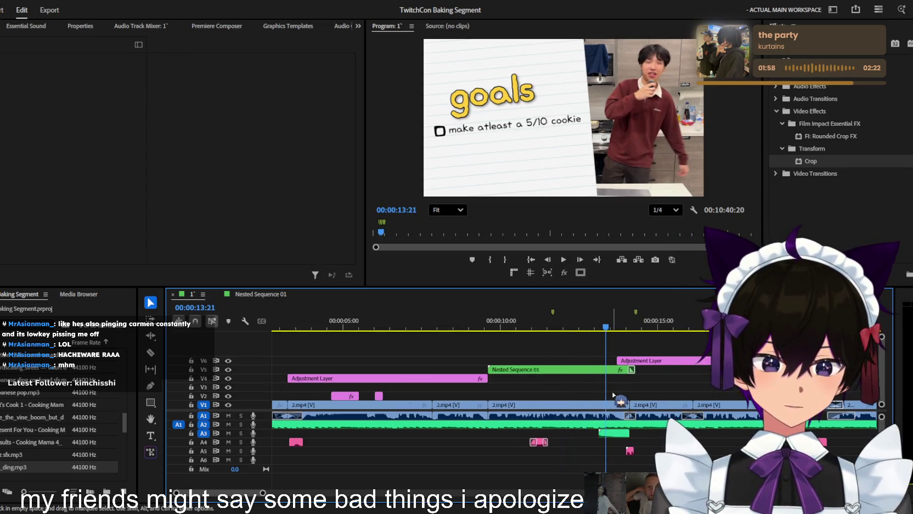
key(equal)
key(space)
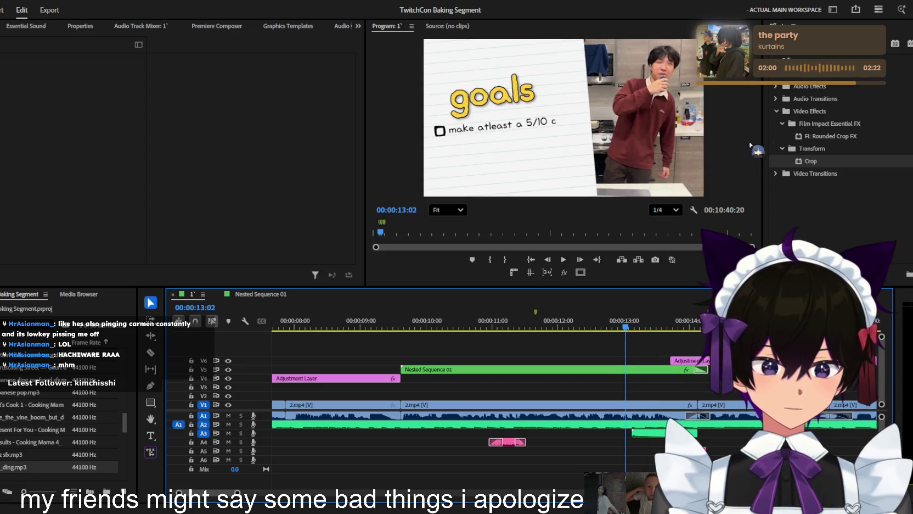
click(776, 111)
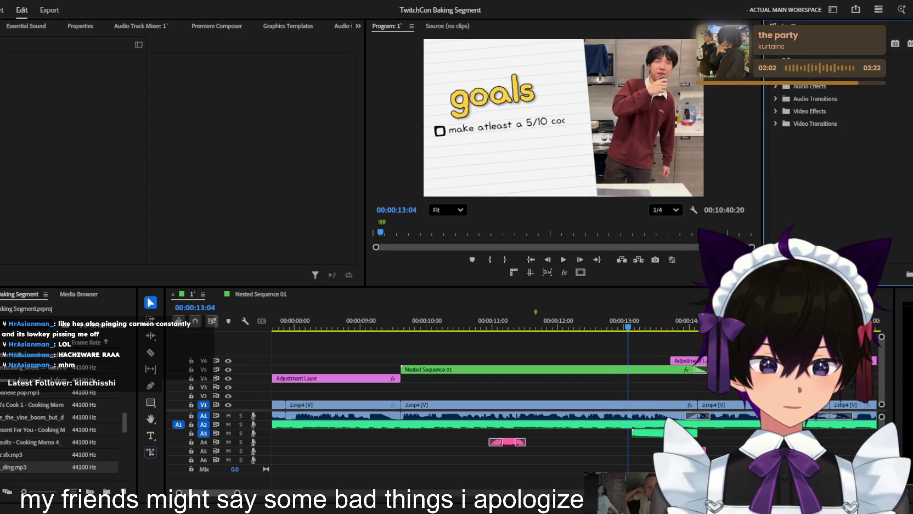
scroll(812, 154, up, 3)
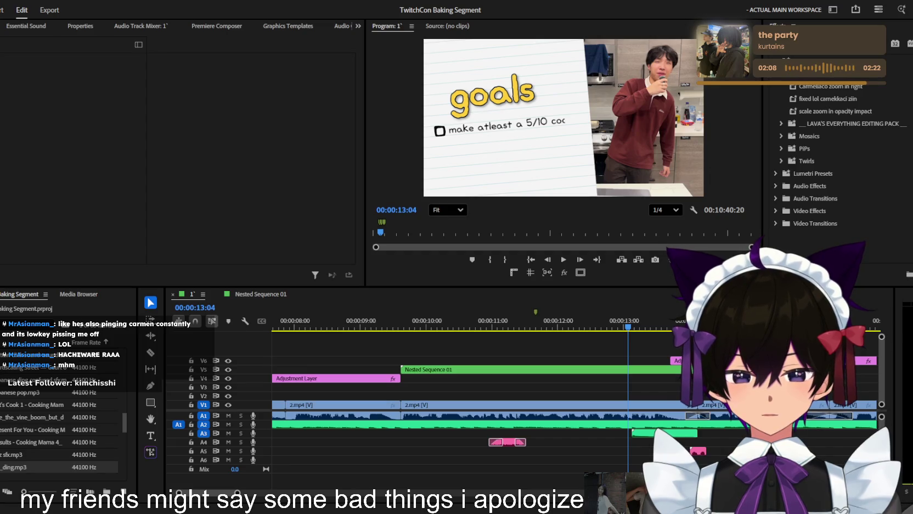
- Browse Premiere Composer's riser sound collection and preview several risers
click(217, 26)
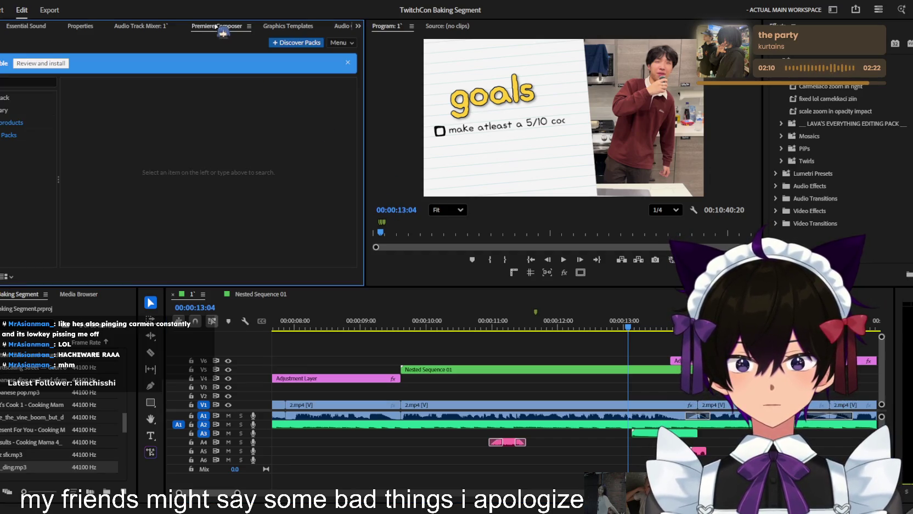
click(142, 26)
click(208, 28)
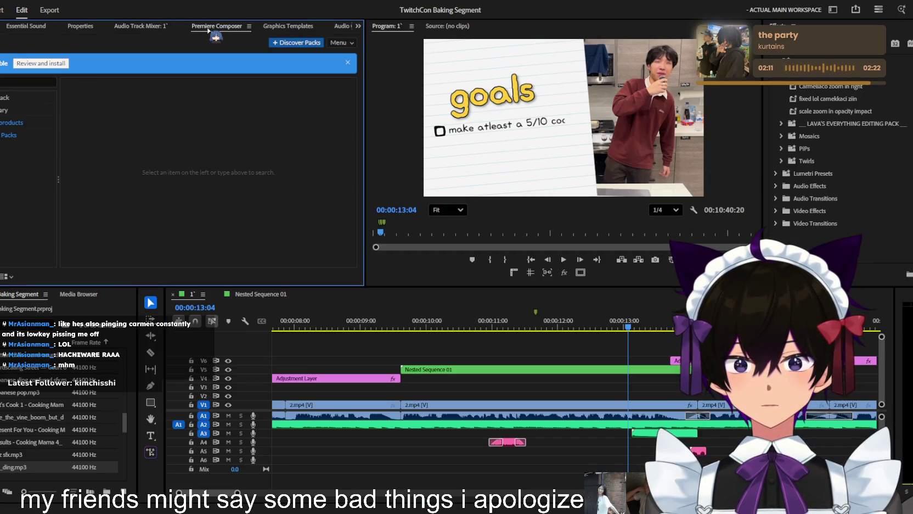
click(3, 82)
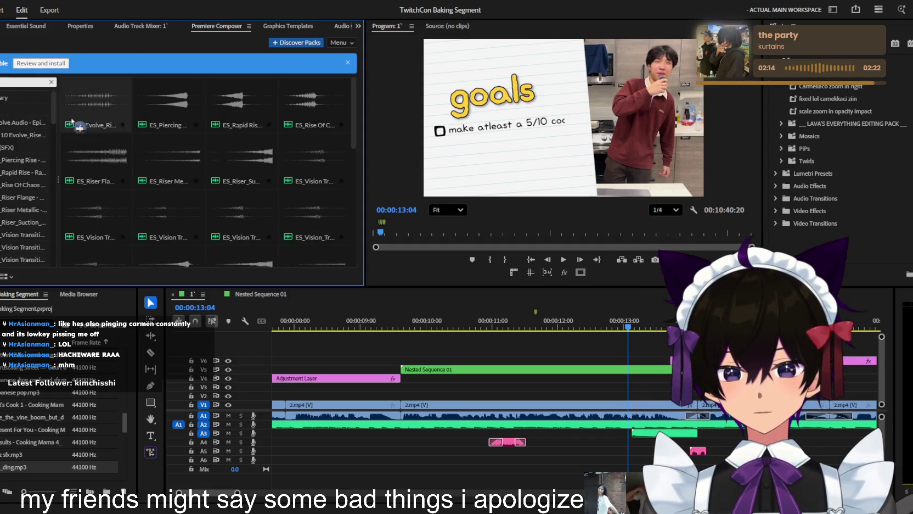
click(72, 121)
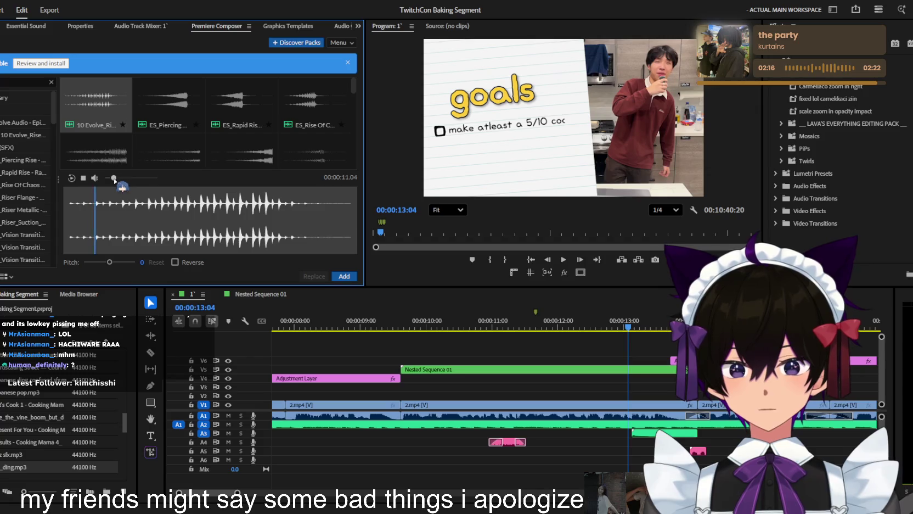
click(183, 108)
click(242, 104)
click(313, 104)
- Preview more risers and transition sounds, settling on ES_Riser Metallic
scroll(307, 126, down, 1)
click(244, 140)
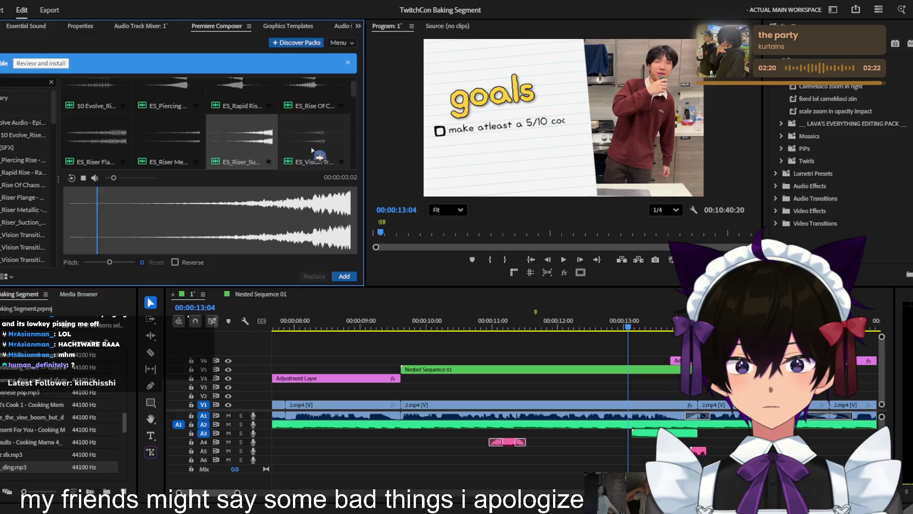
click(312, 150)
key(Left)
key(Left)
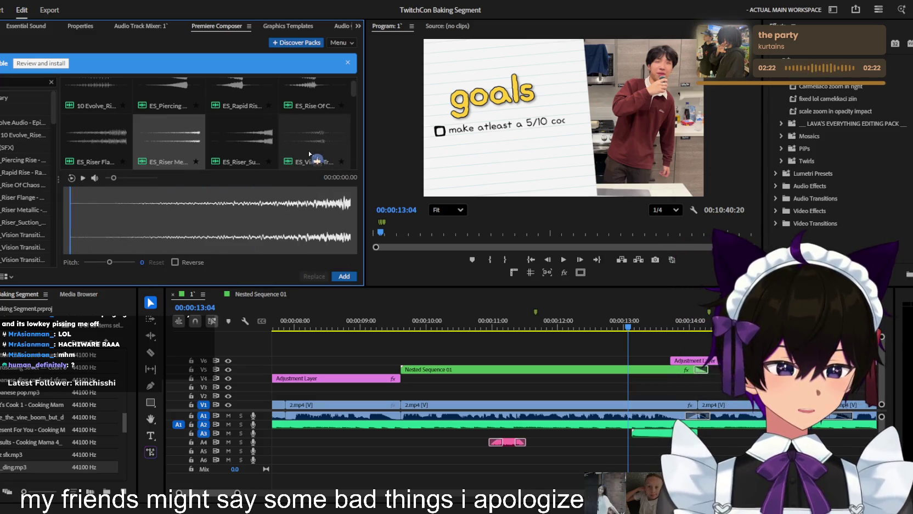
key(Left)
key(Right)
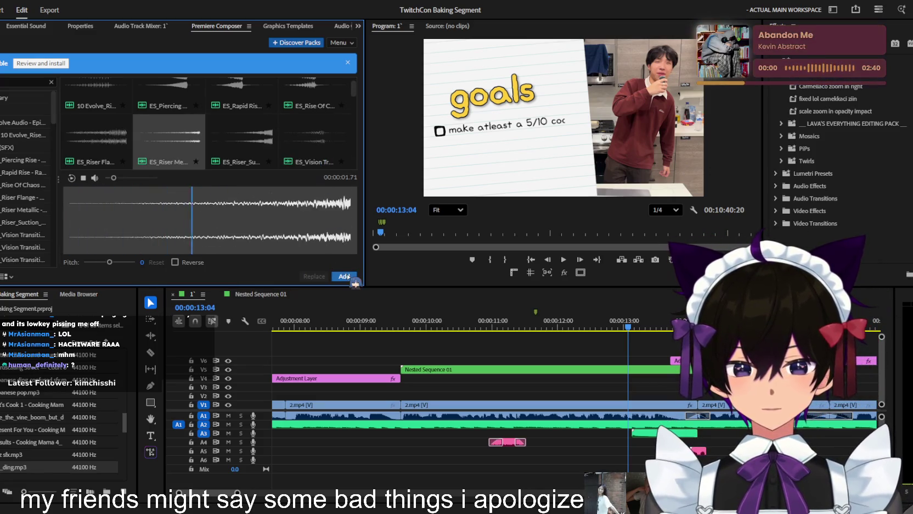
- Add ES_Riser Metallic on A5 before 13:04, lower it to -11.9 dB, and save
click(344, 276)
drag(636, 440, 576, 454)
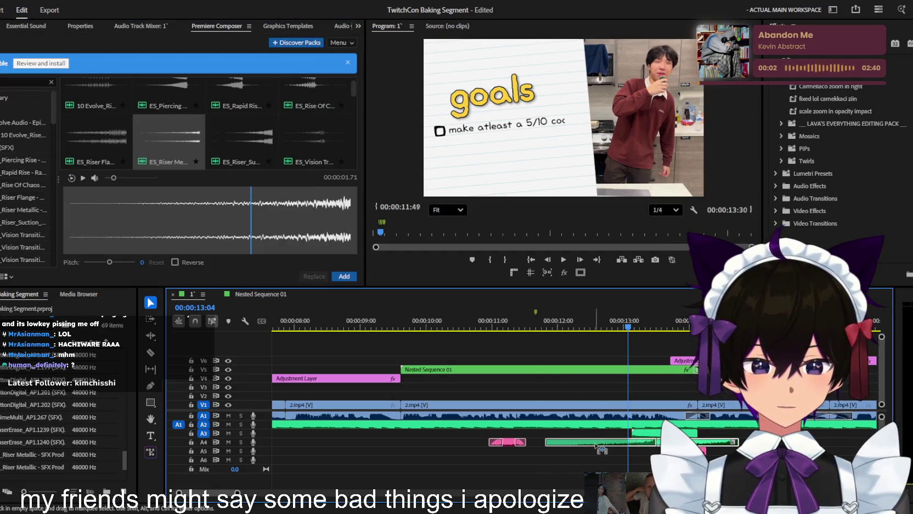
scroll(628, 461, up, 3)
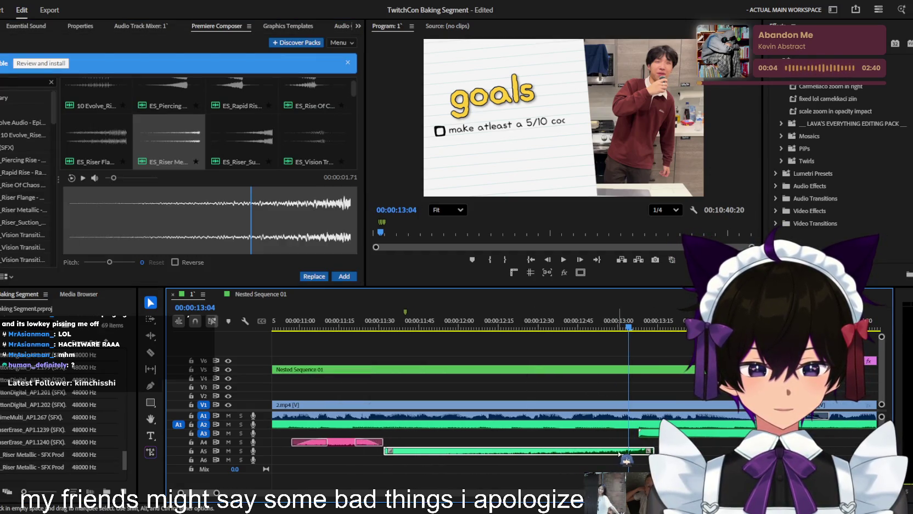
key(shift+5)
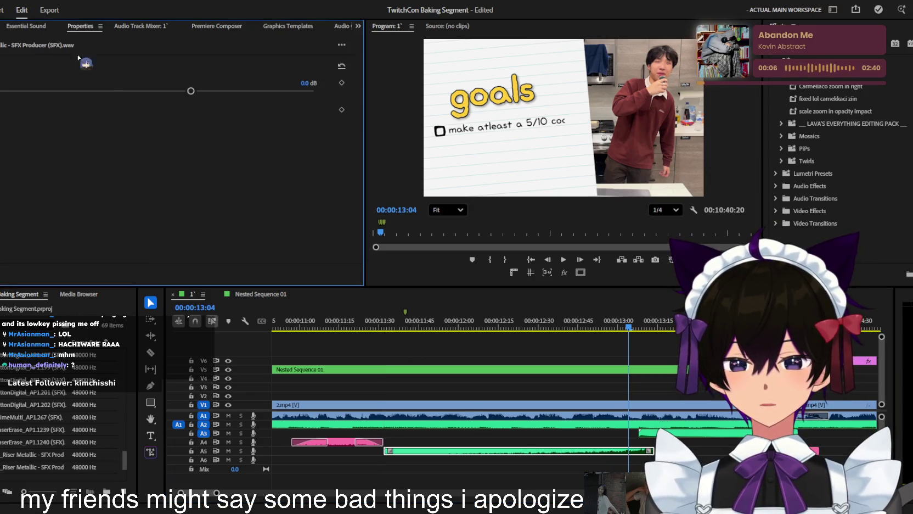
drag(56, 92, 62, 92)
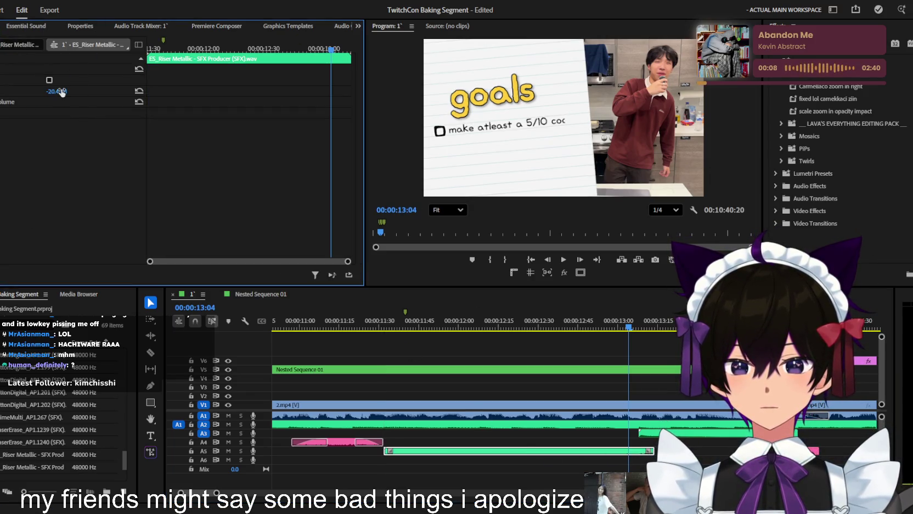
key(ctrl+s)
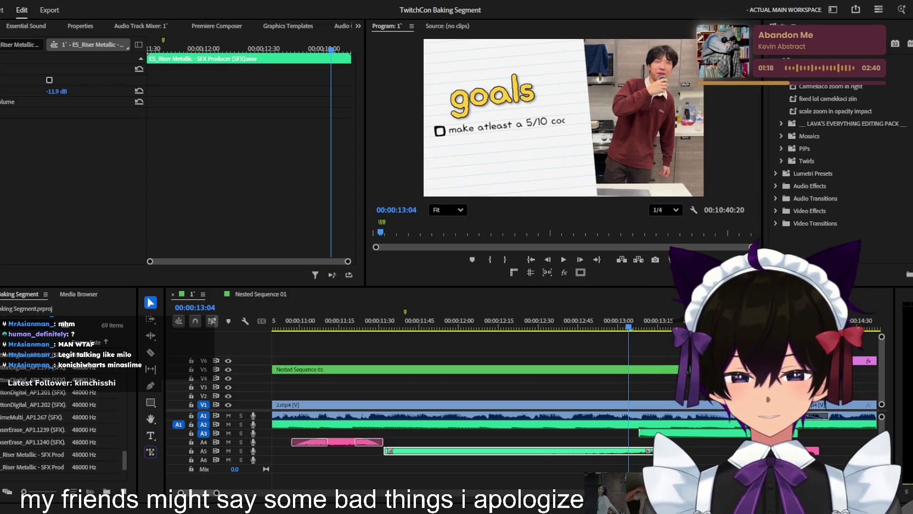
key(shift+5)
key(minus)
key(minus)
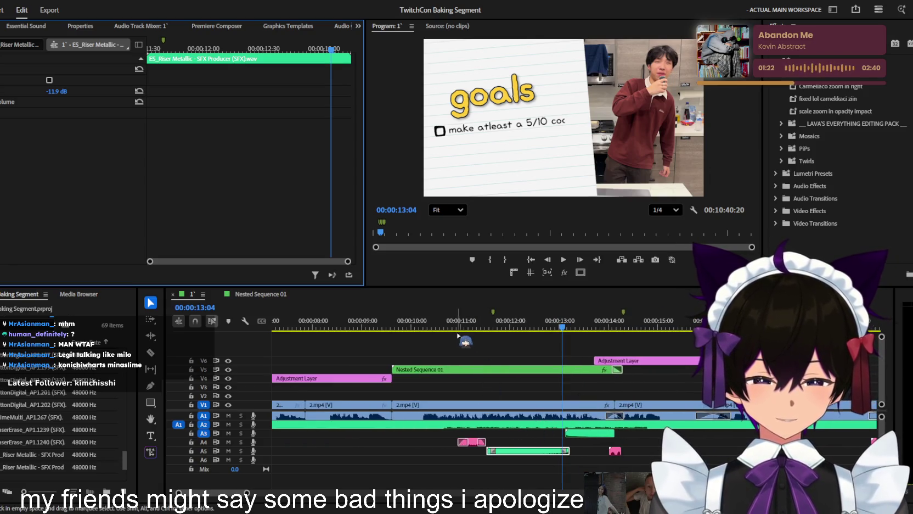
click(418, 328)
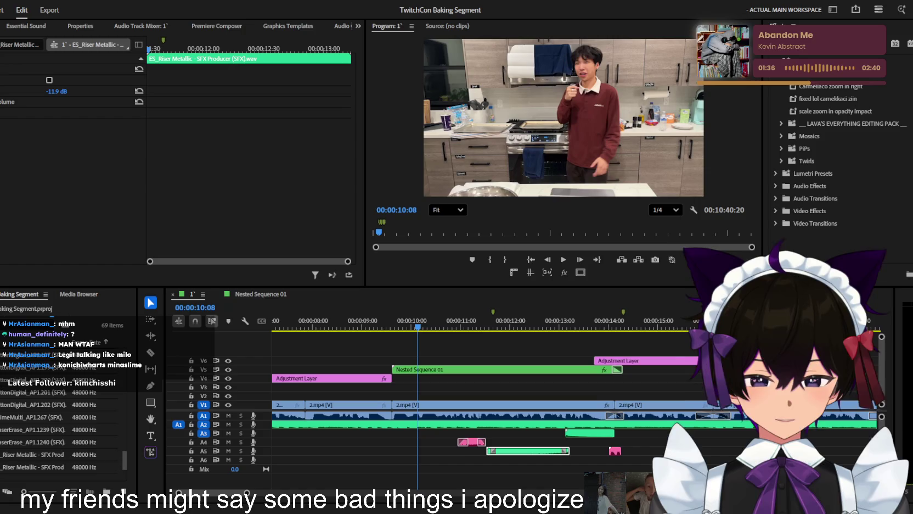
click(392, 348)
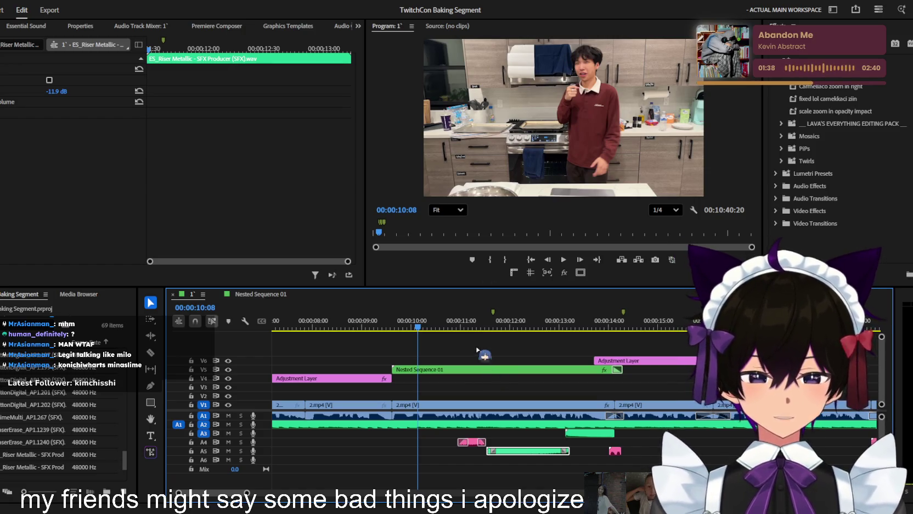
scroll(392, 347, down, 2)
scroll(395, 346, down, 2)
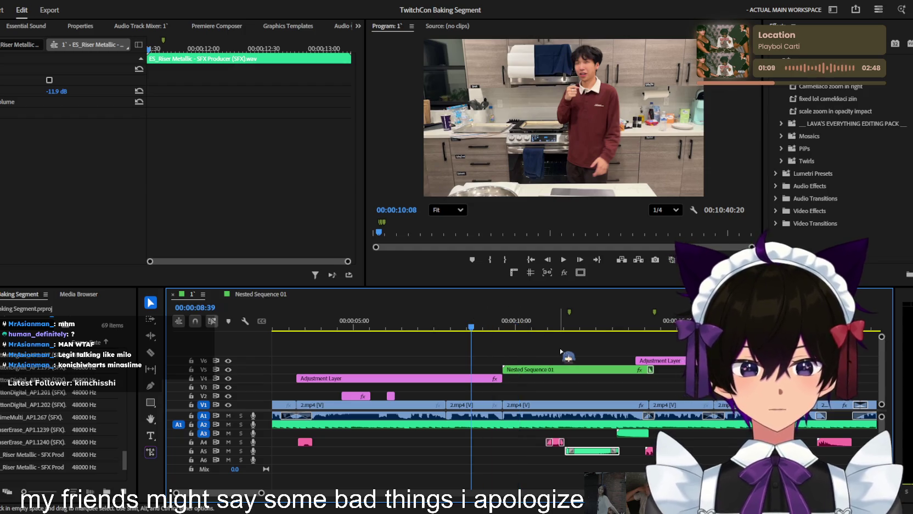
- Play through the goals section up to the riser sound effect
click(515, 346)
key(backslash)
key(minus)
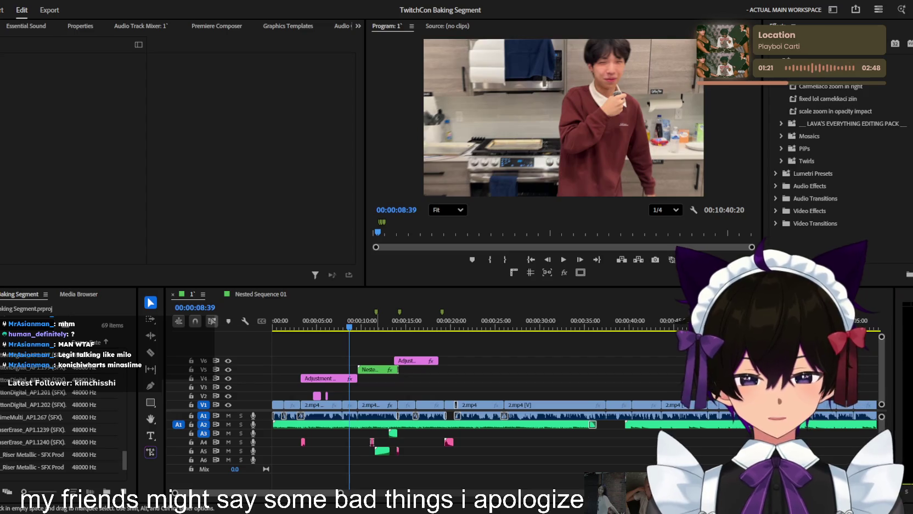
click(472, 351)
key(space)
key(=)
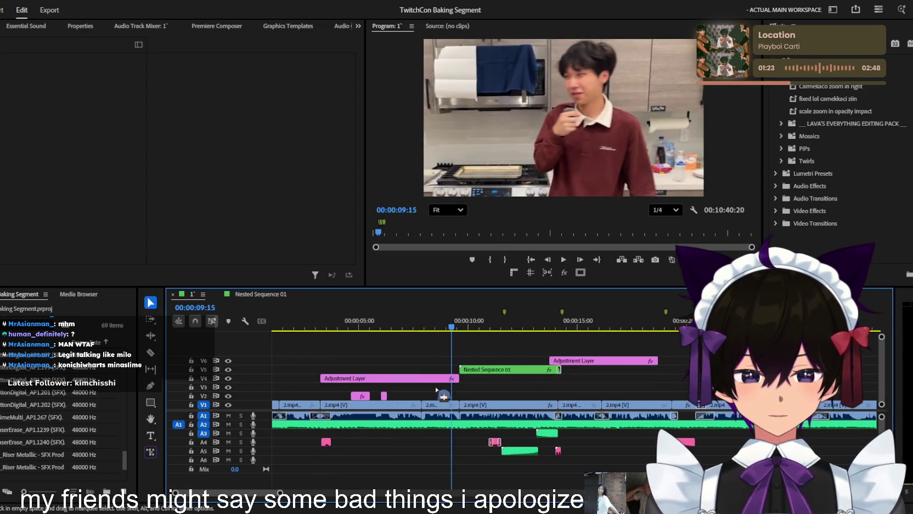
key(space)
key(=)
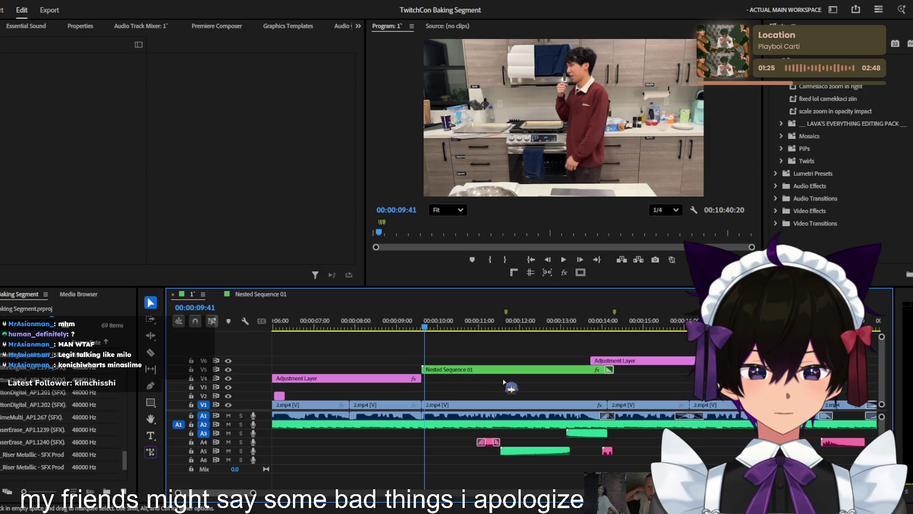
key(=)
key(space)
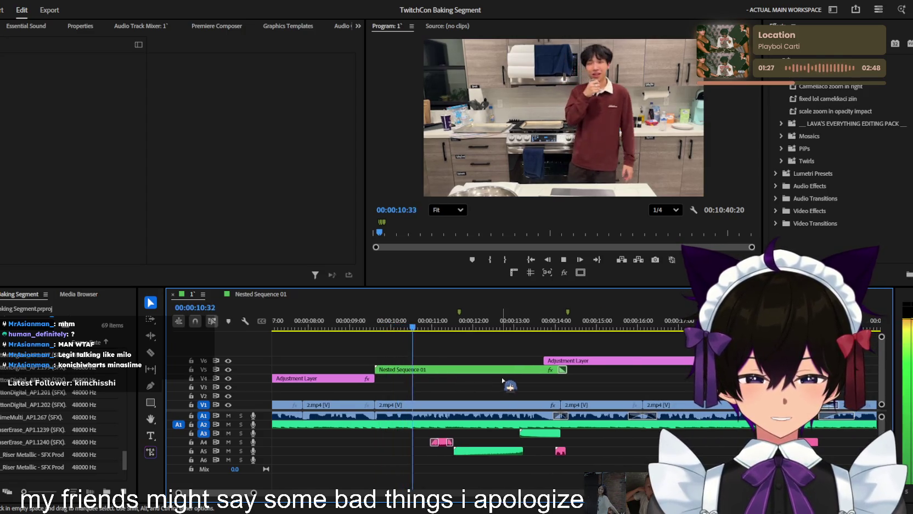
key(minus)
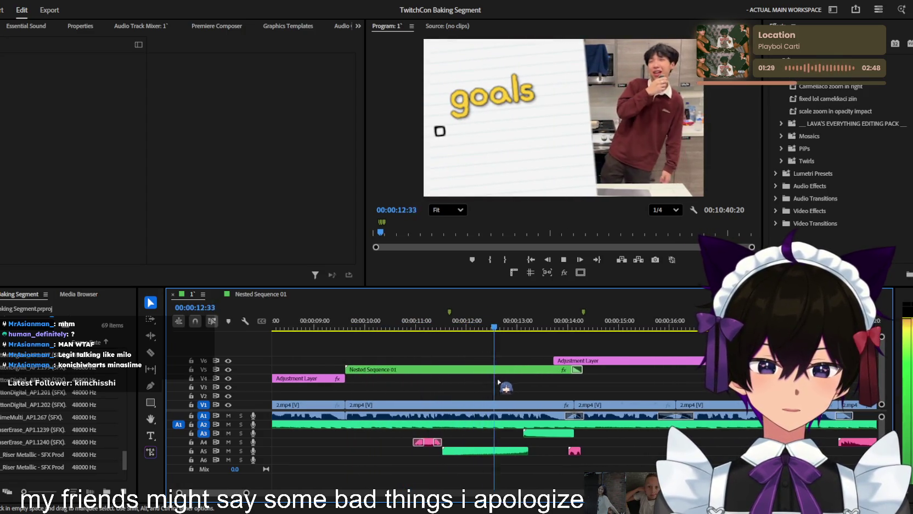
key(=)
- Set the A5 Riser Metallic clip's volume to -24.9 dB and replay it
click(450, 450)
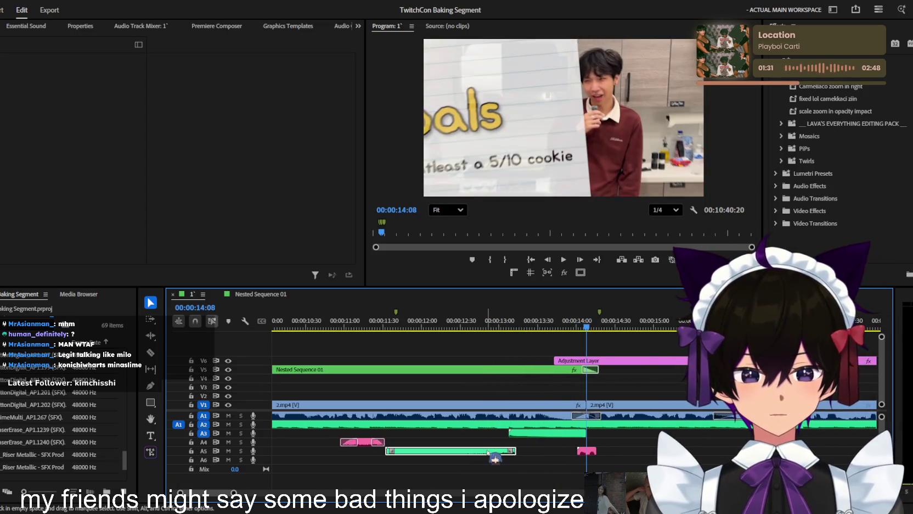
key(space)
drag(53, 91, 10, 92)
click(387, 312)
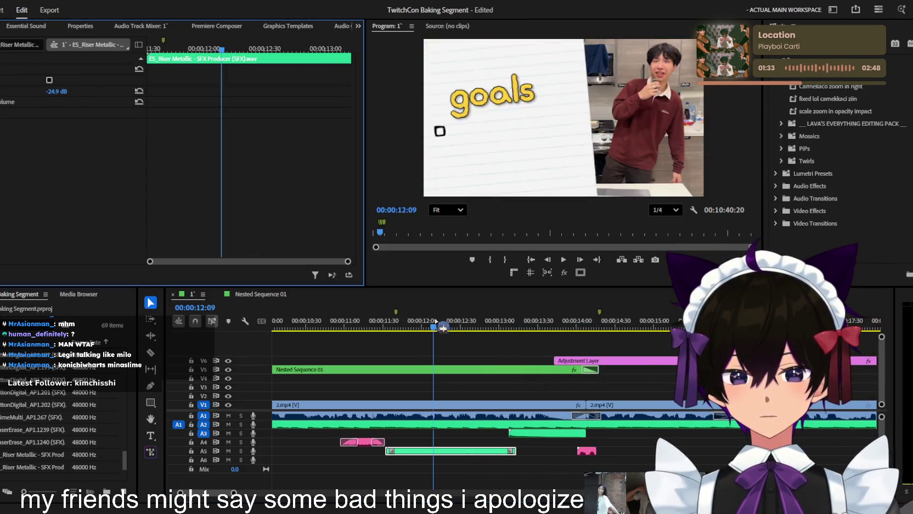
key(space)
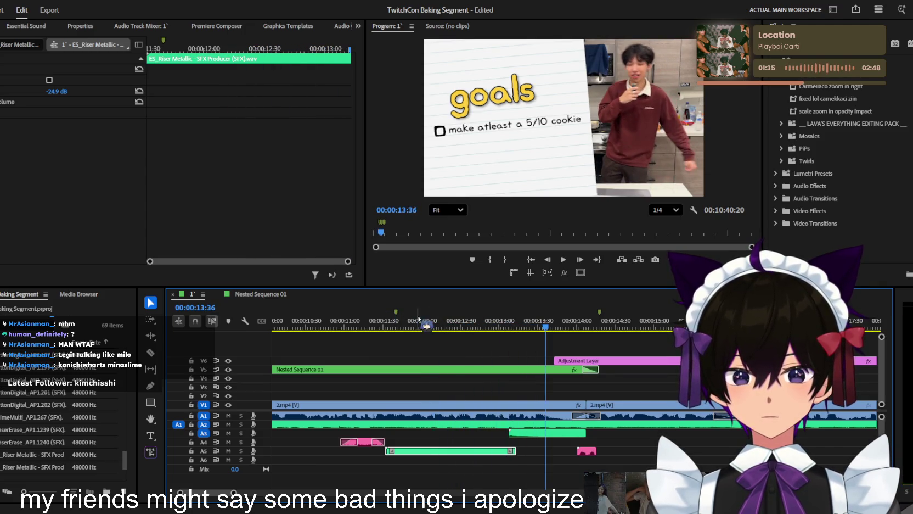
- Check the timing of the ding sound on A3 from 13:11
click(497, 323)
key(=)
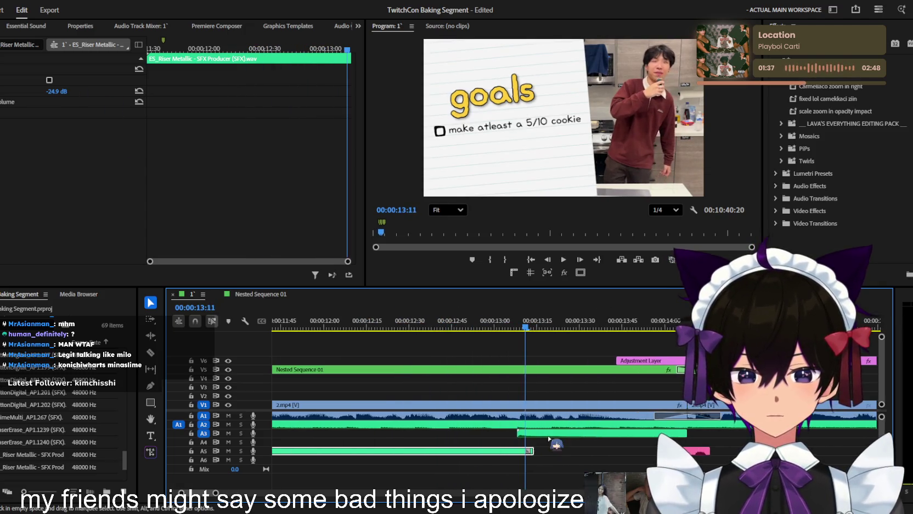
click(565, 433)
key(space)
key(minus)
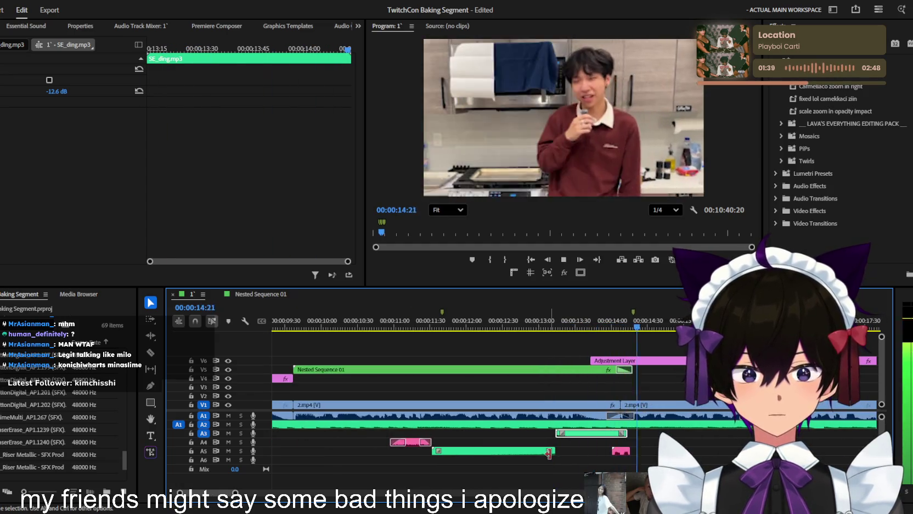
key(minus)
- Replay the goals graphic from about 10:47 and again from 13:25
drag(555, 325, 465, 319)
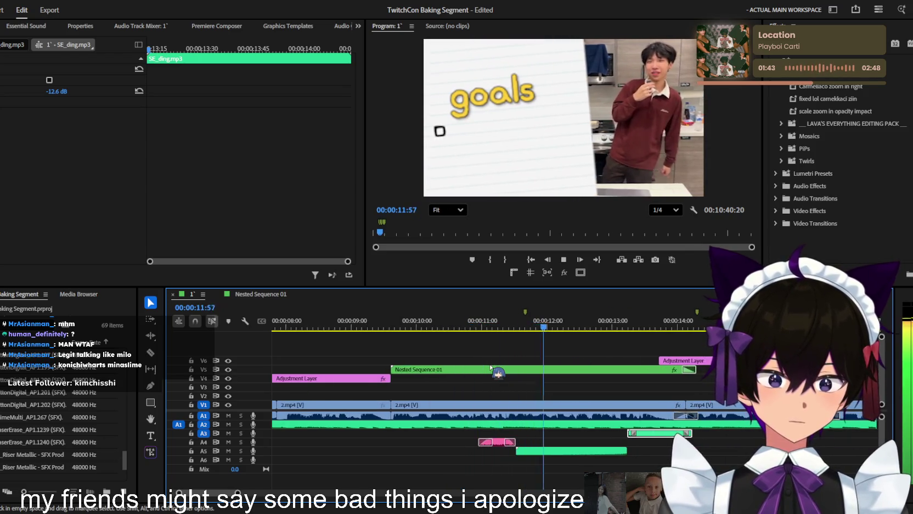
key(=)
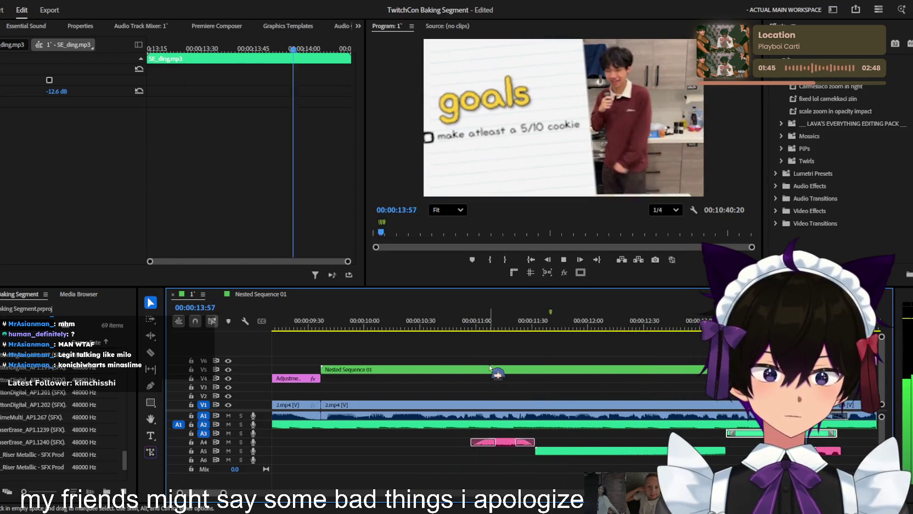
key(minus)
key(minus)
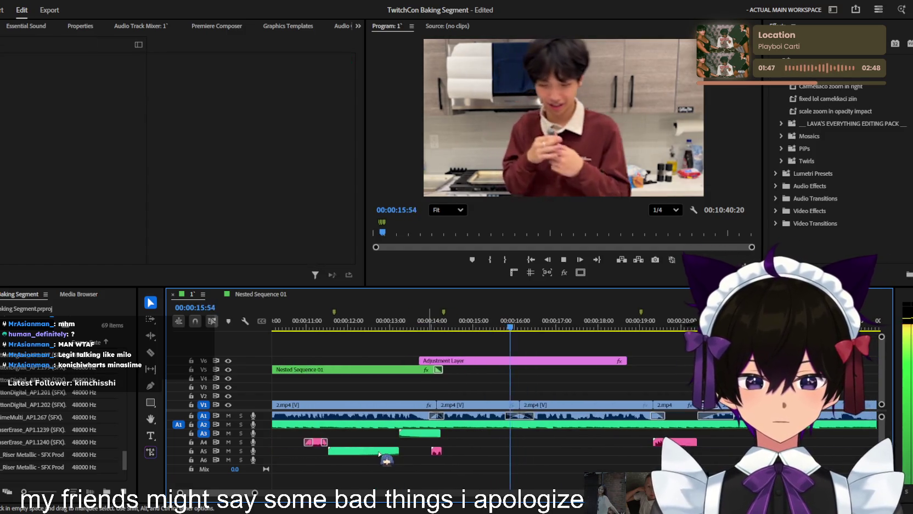
key(Up)
key(Up)
key(Up)
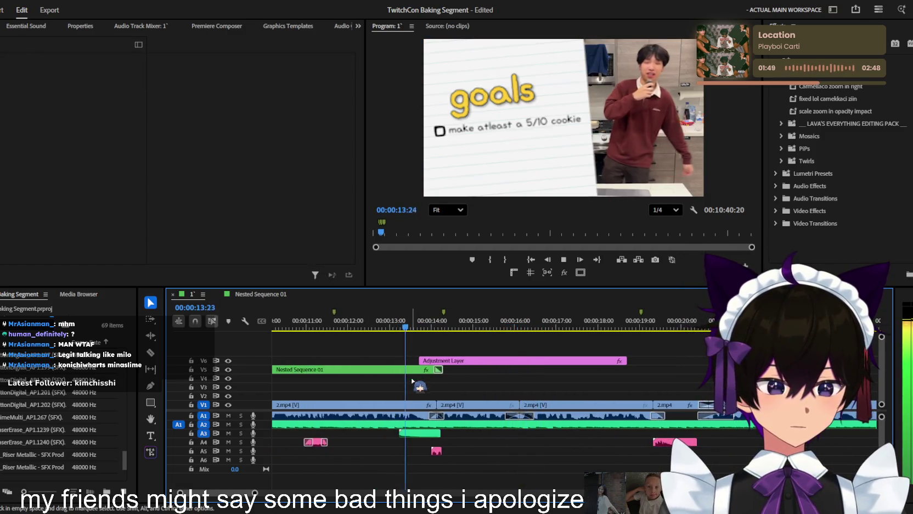
key(space)
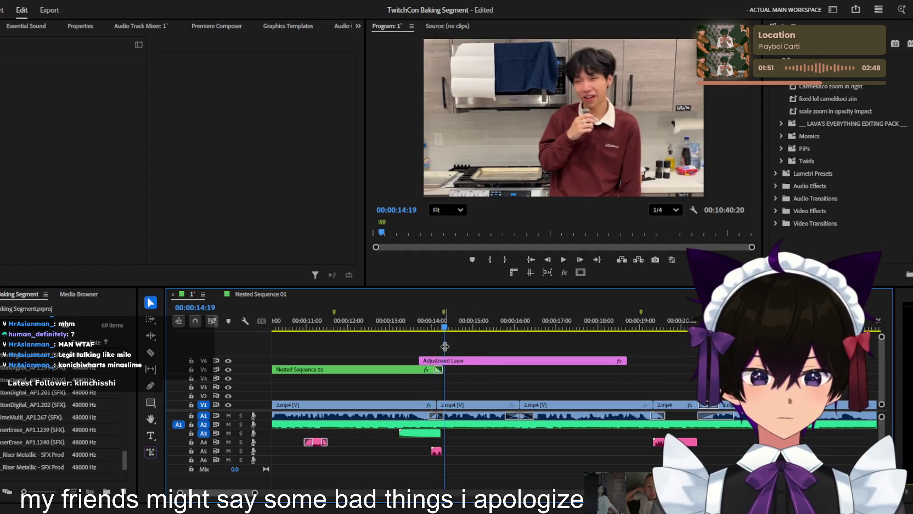
click(407, 327)
key(space)
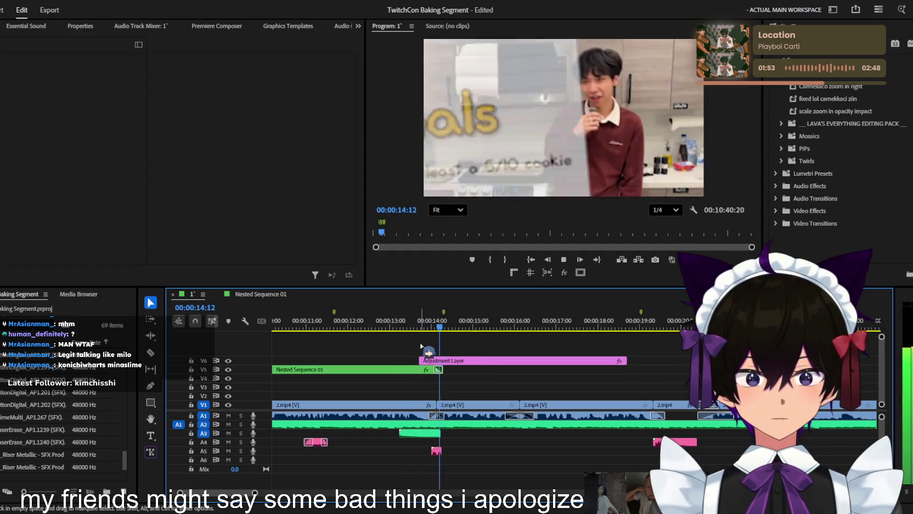
key(=)
click(409, 327)
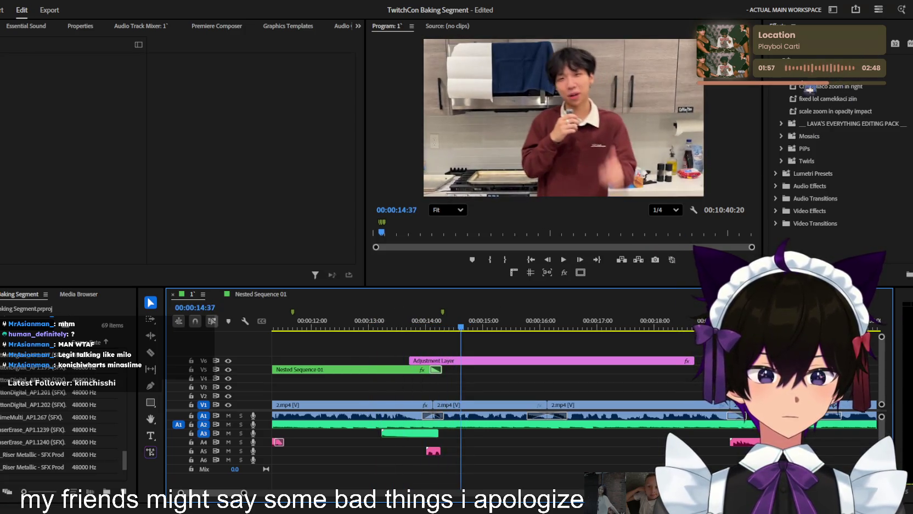
- Play back the goals section from 13:25 and again from 13:03
click(394, 326)
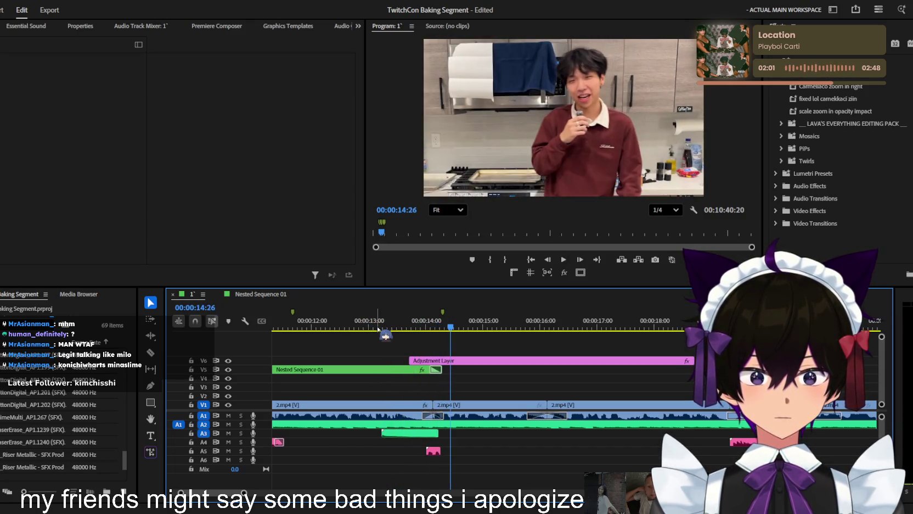
drag(370, 328, 214, 340)
key(space)
scroll(394, 363, up, 5)
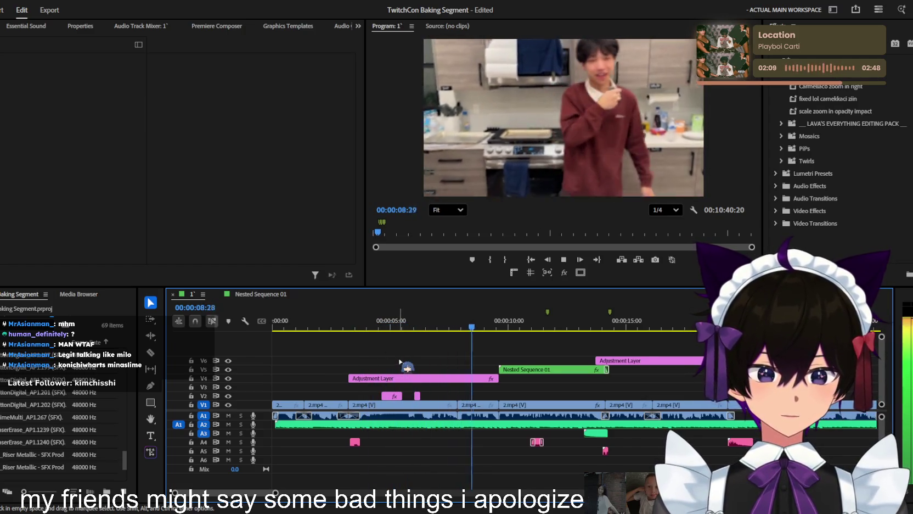
scroll(431, 365, up, 2)
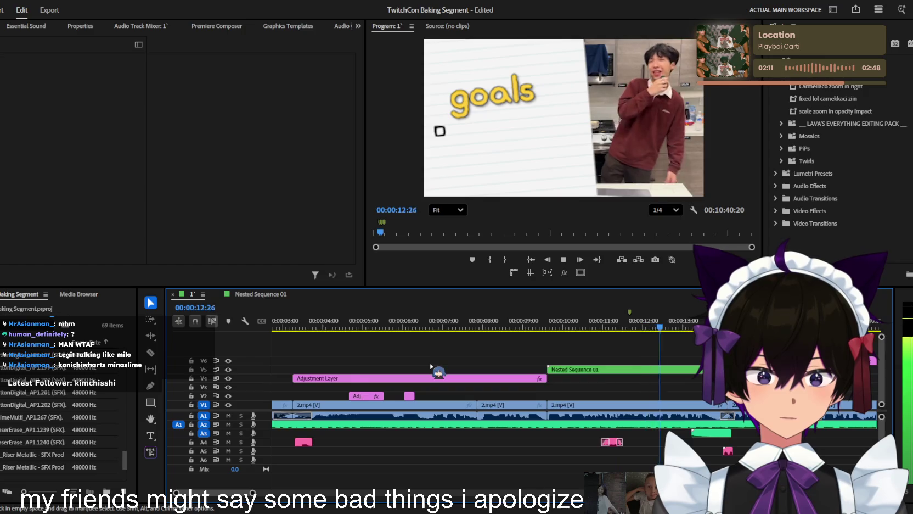
scroll(431, 366, up, 3)
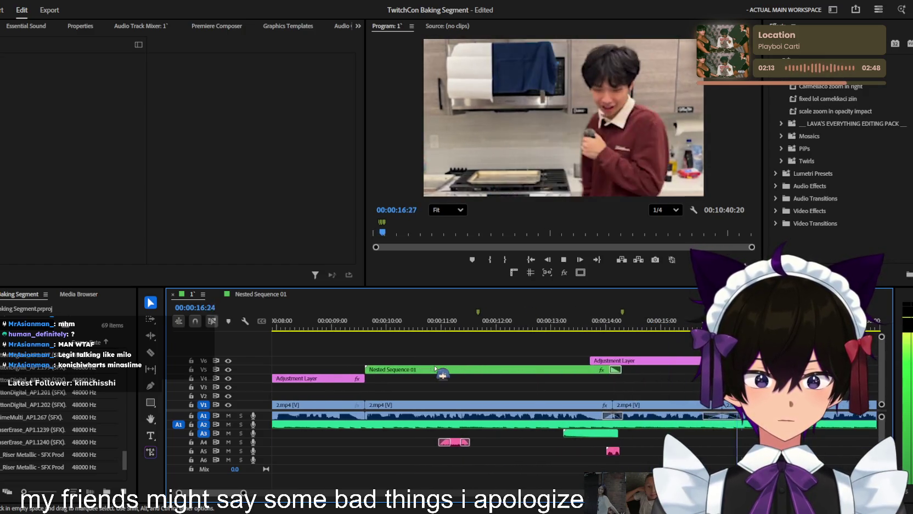
click(554, 328)
key(space)
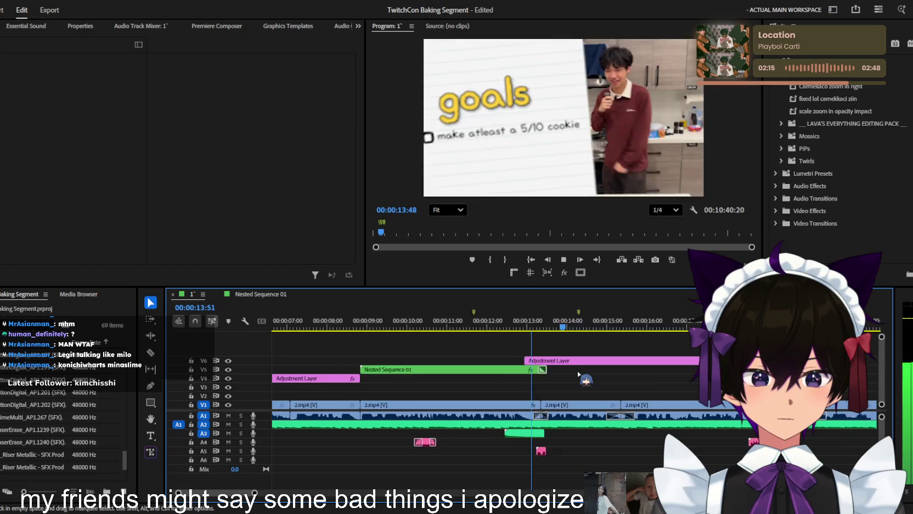
scroll(582, 376, down, 1)
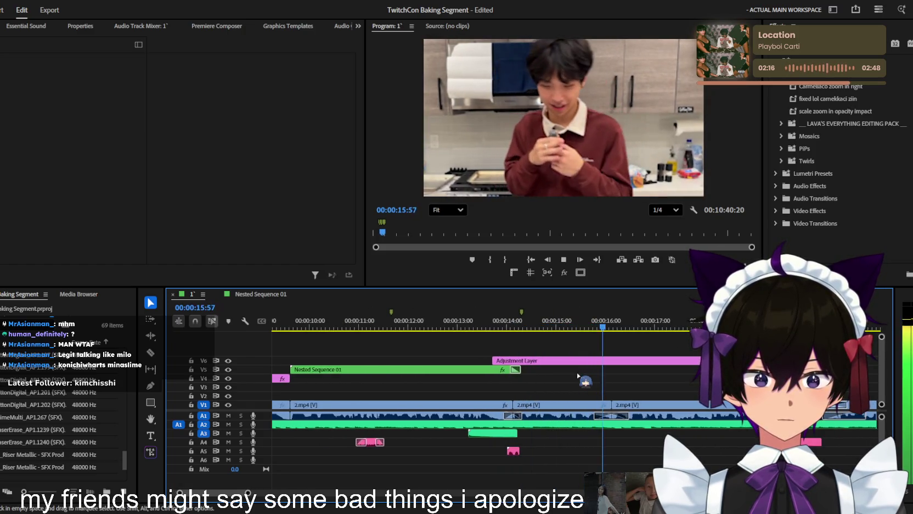
scroll(586, 378, down, 2)
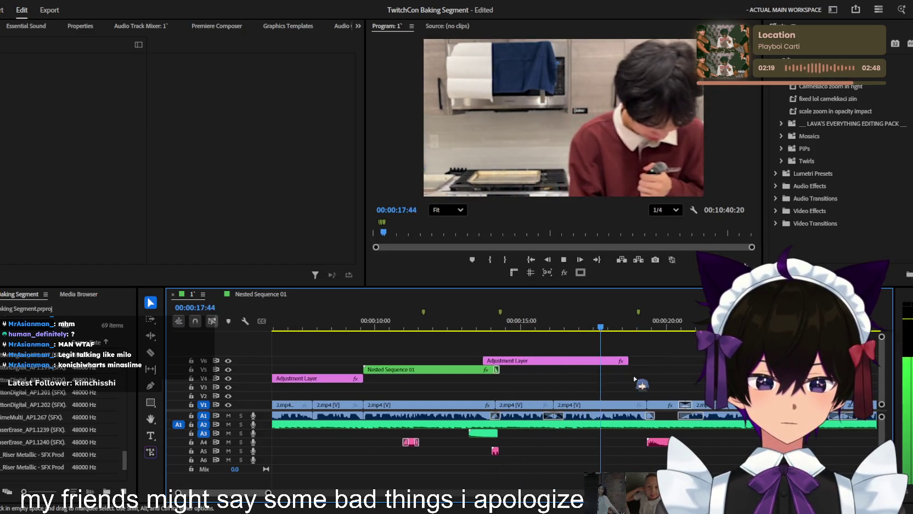
- Trim the V6 Adjustment Layer's end earlier and replay from 16:55 and 13:46
drag(631, 361, 556, 363)
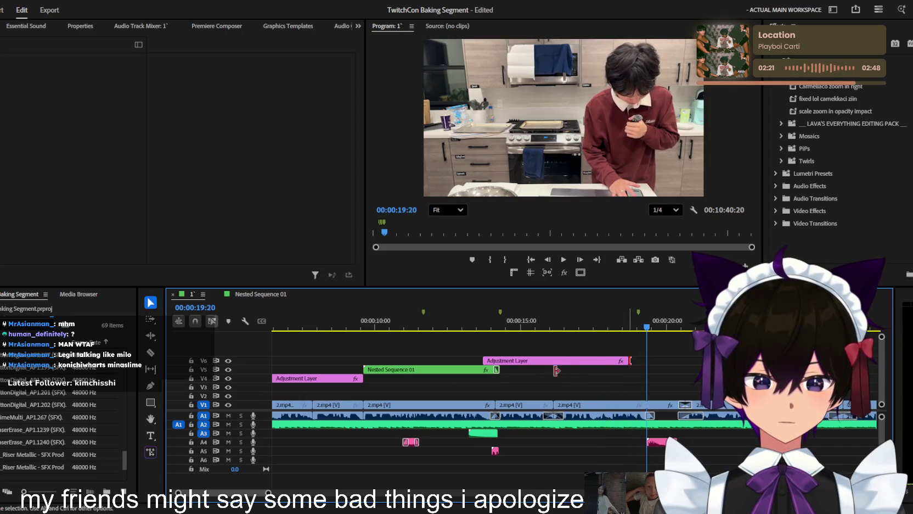
click(550, 321)
key(space)
scroll(554, 324, down, 2)
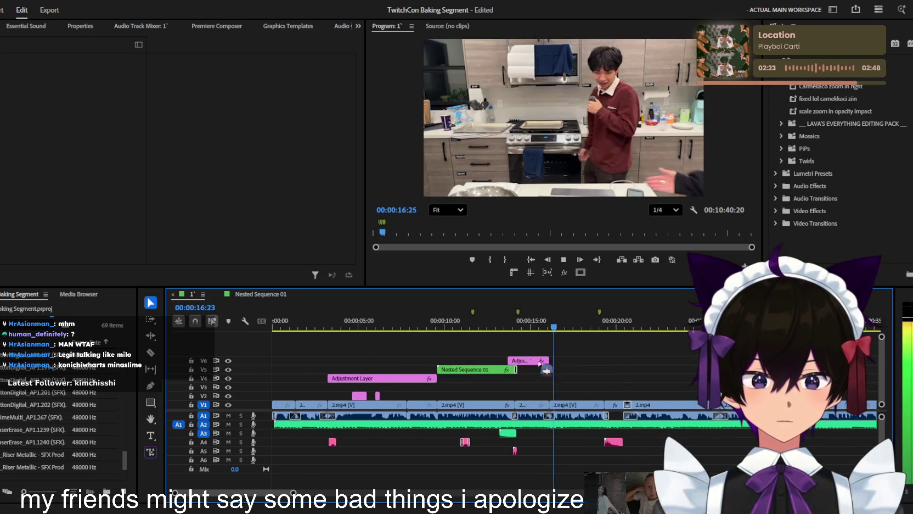
click(509, 323)
scroll(506, 393, up, 1)
scroll(506, 393, up, 1)
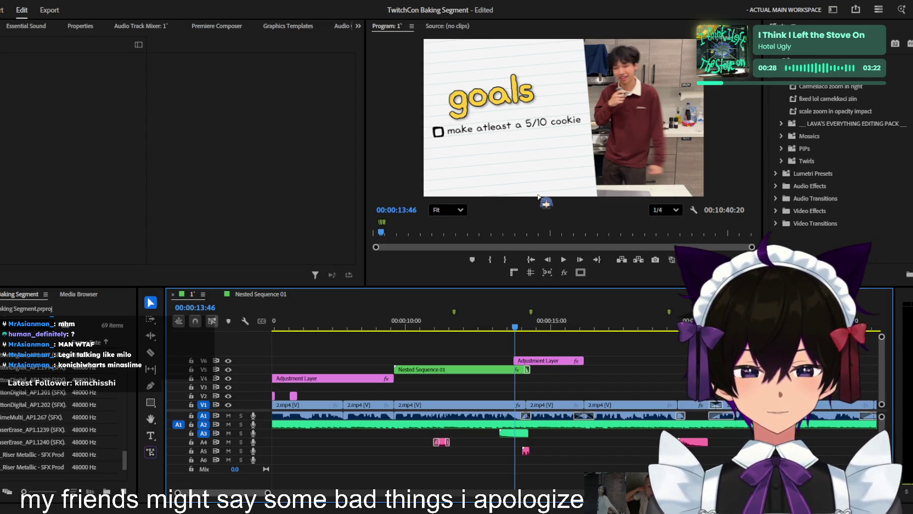
click(627, 361)
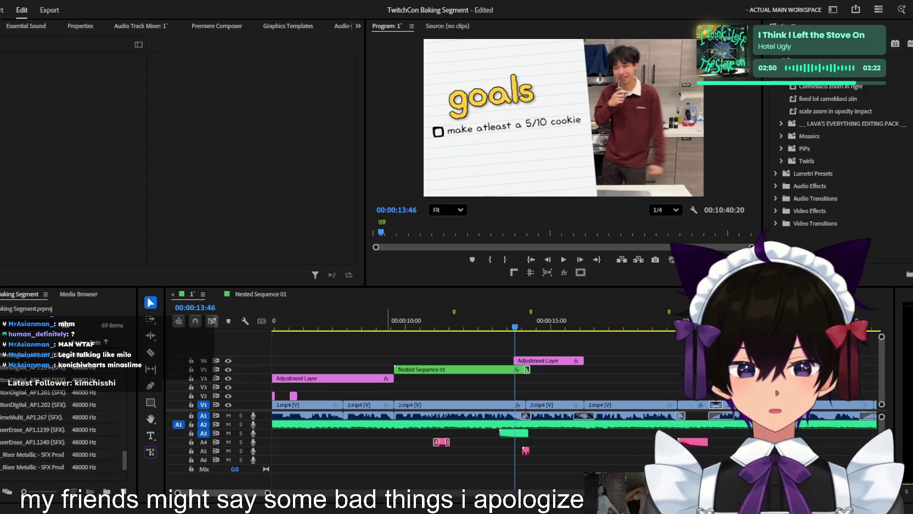
scroll(341, 333, down, 2)
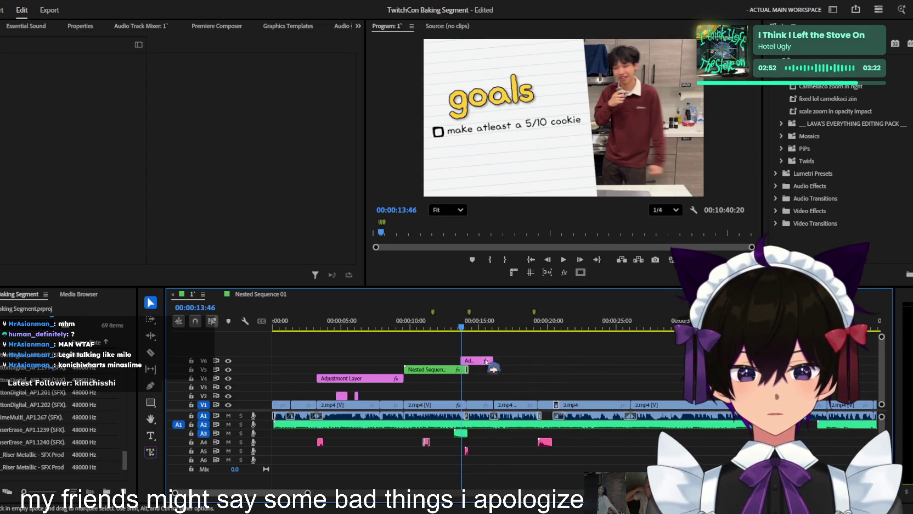
scroll(341, 333, down, 3)
scroll(341, 333, down, 3)
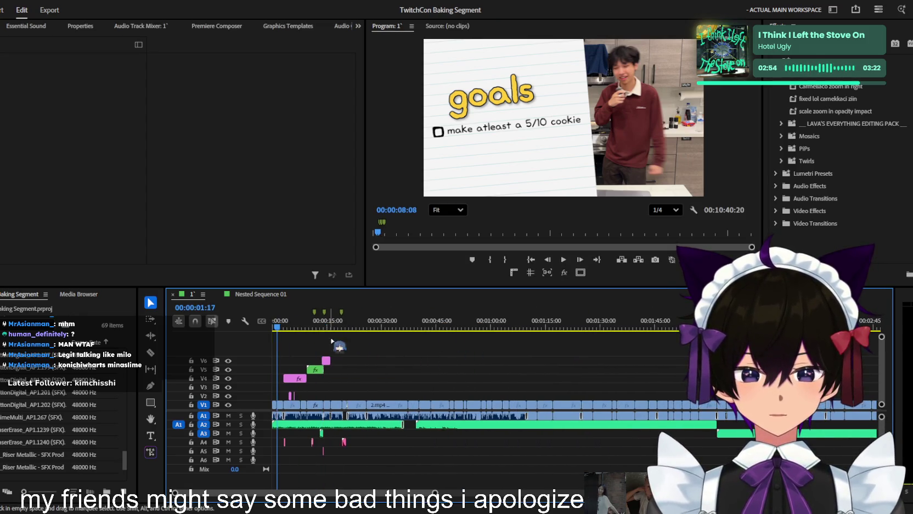
scroll(357, 346, up, 5)
key(space)
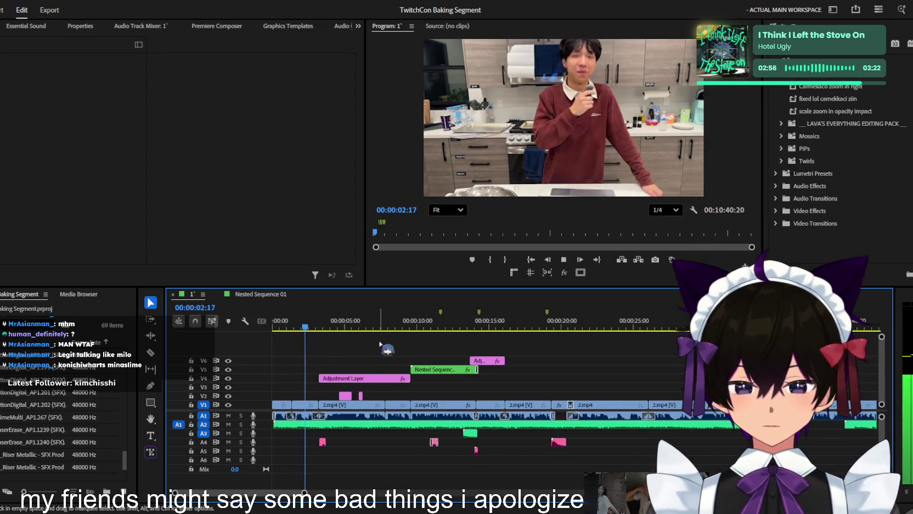
scroll(371, 356, up, 2)
scroll(368, 357, up, 2)
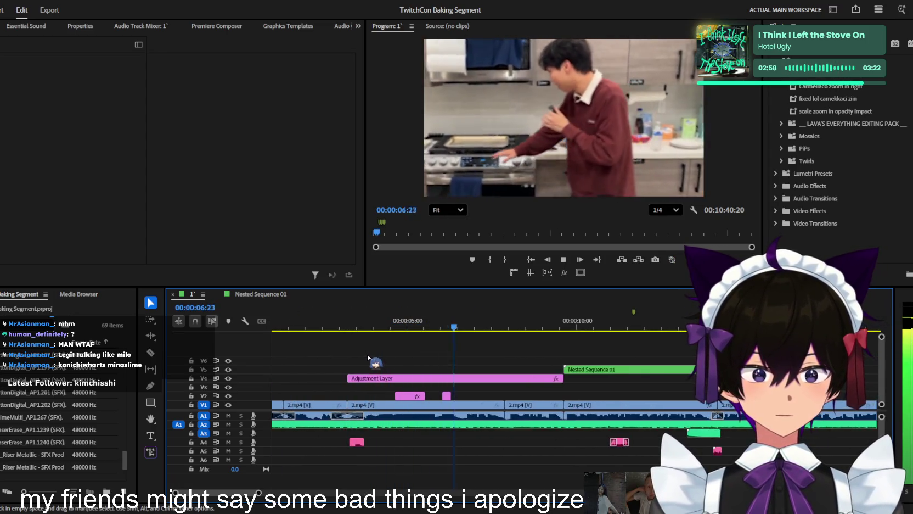
scroll(368, 356, down, 2)
key(space)
key(space)
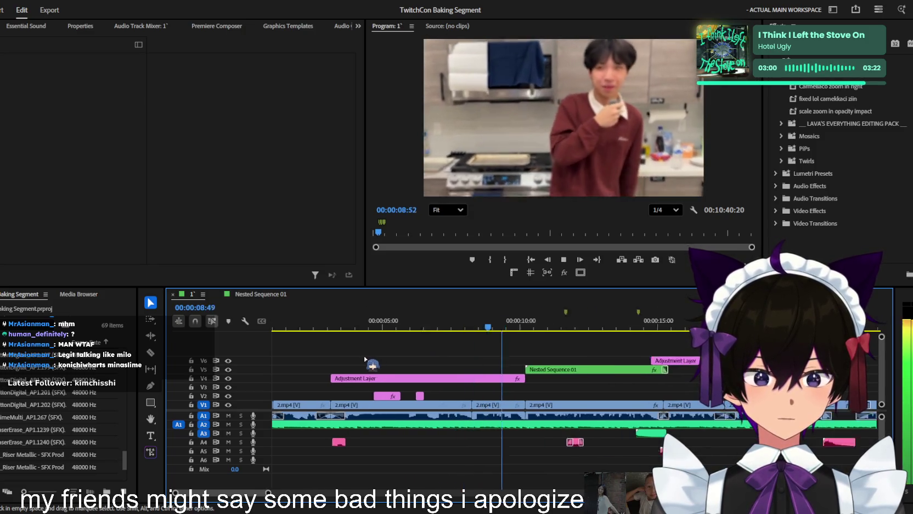
scroll(367, 359, up, 1)
scroll(367, 359, up, 1)
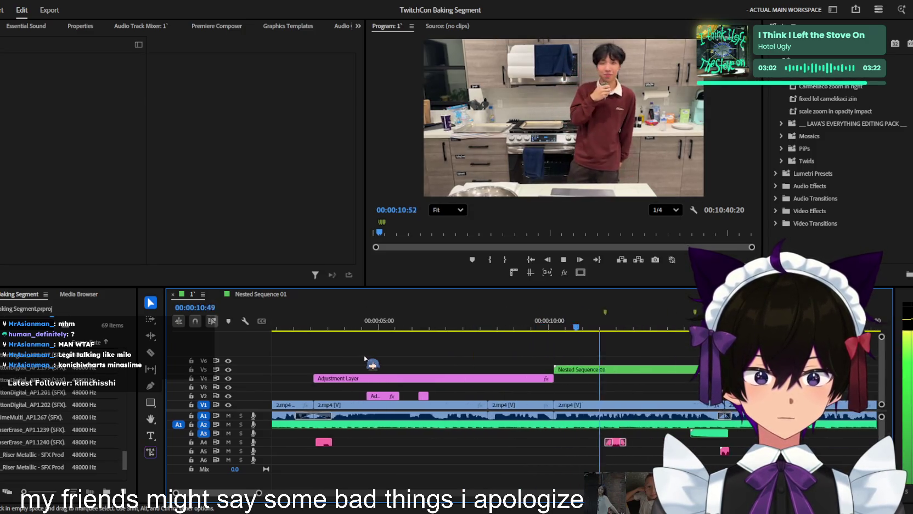
scroll(378, 358, up, 1)
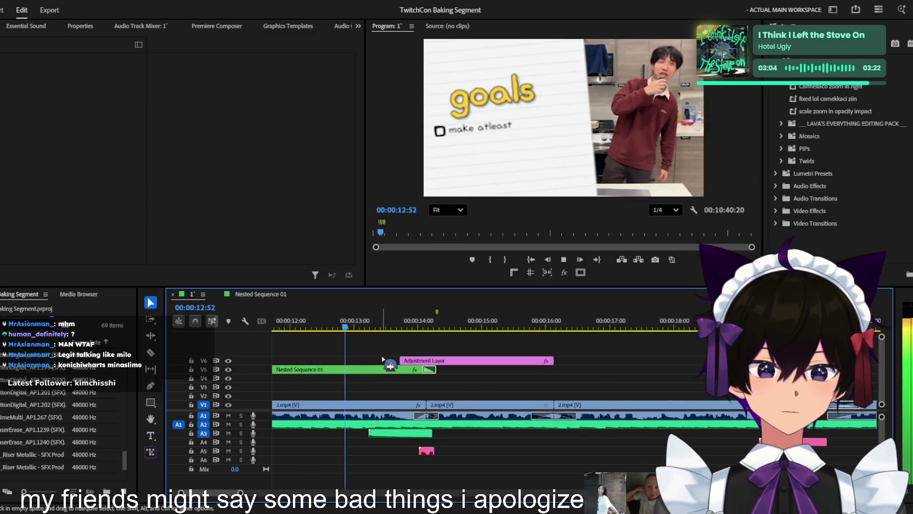
scroll(370, 357, down, 1)
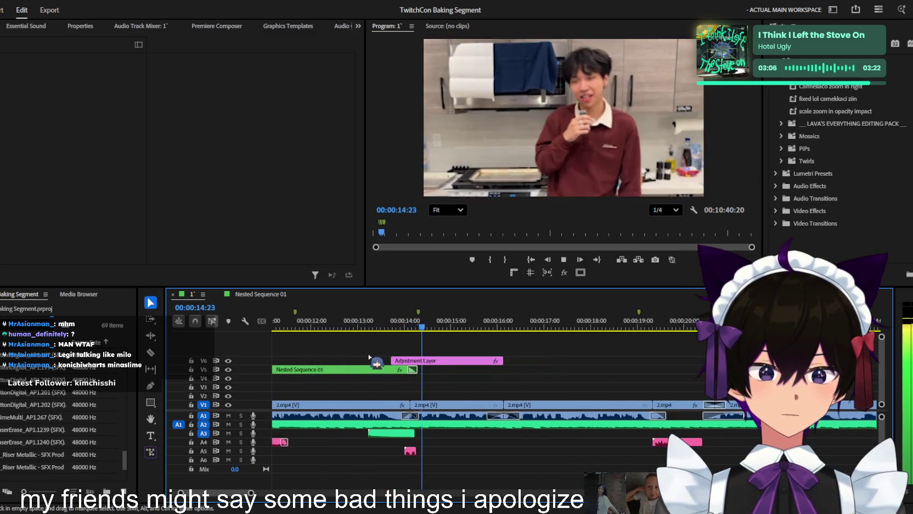
click(347, 324)
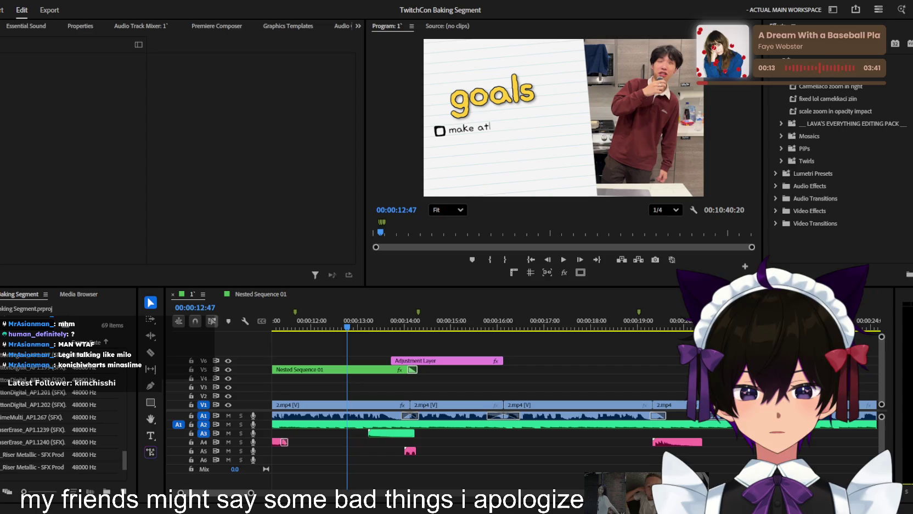
- Play from 12:47 and move the V6 Adjustment Layer earlier
click(515, 348)
key(minus)
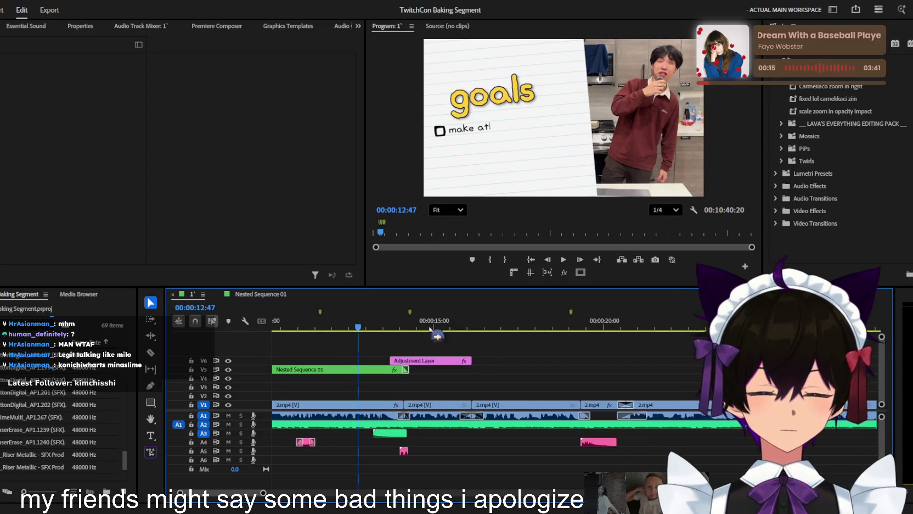
key(equal)
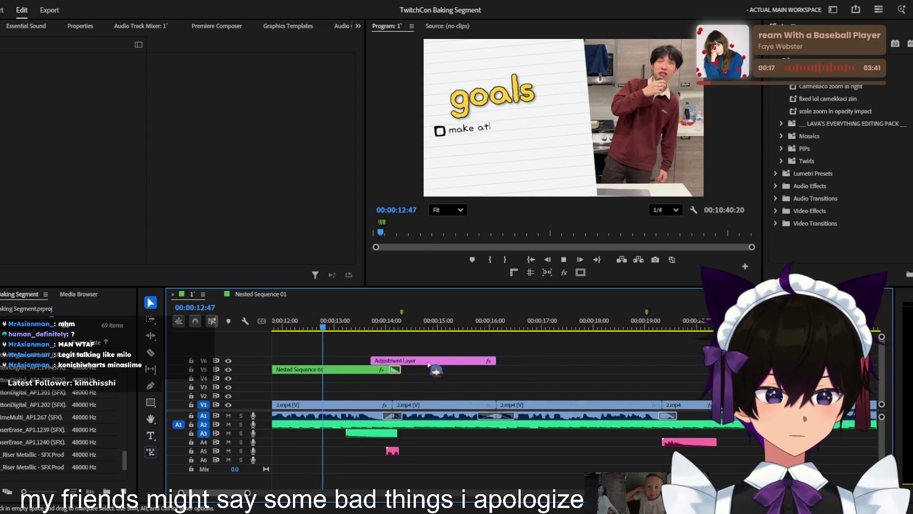
key(space)
scroll(438, 372, up, 2)
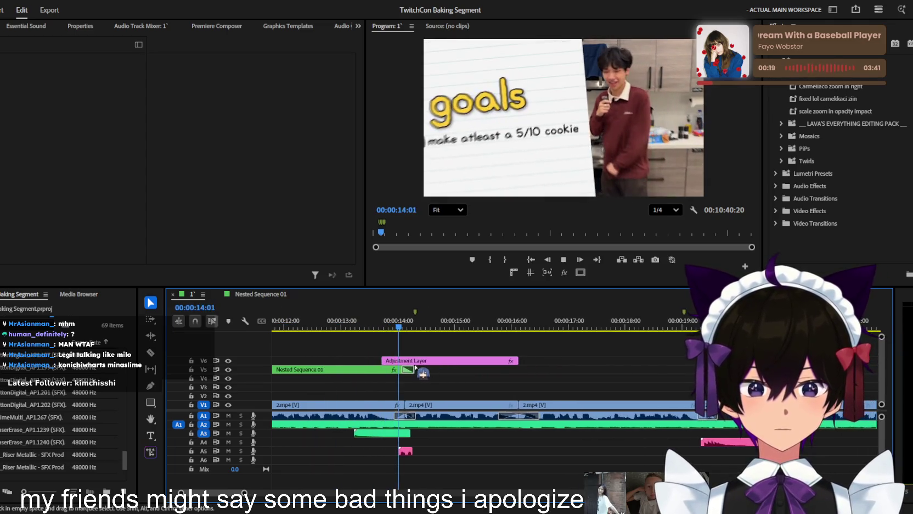
scroll(401, 363, up, 1)
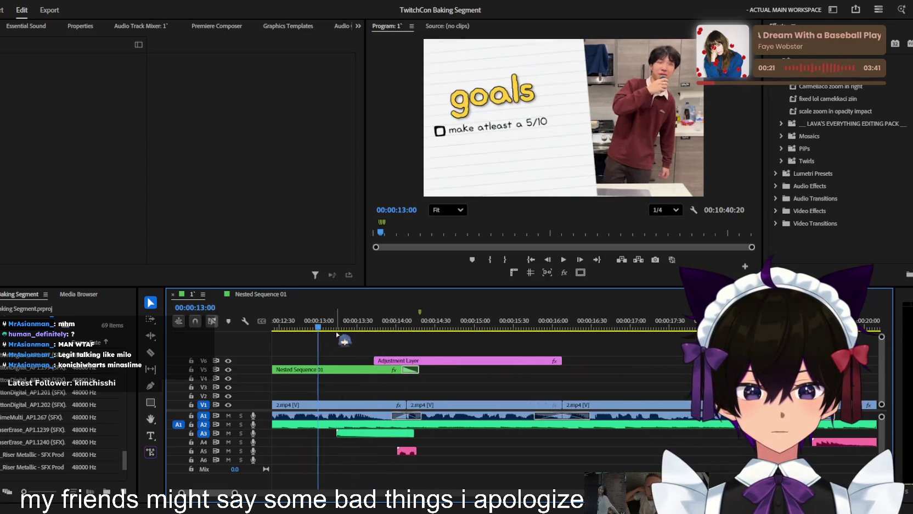
drag(401, 364, 378, 366)
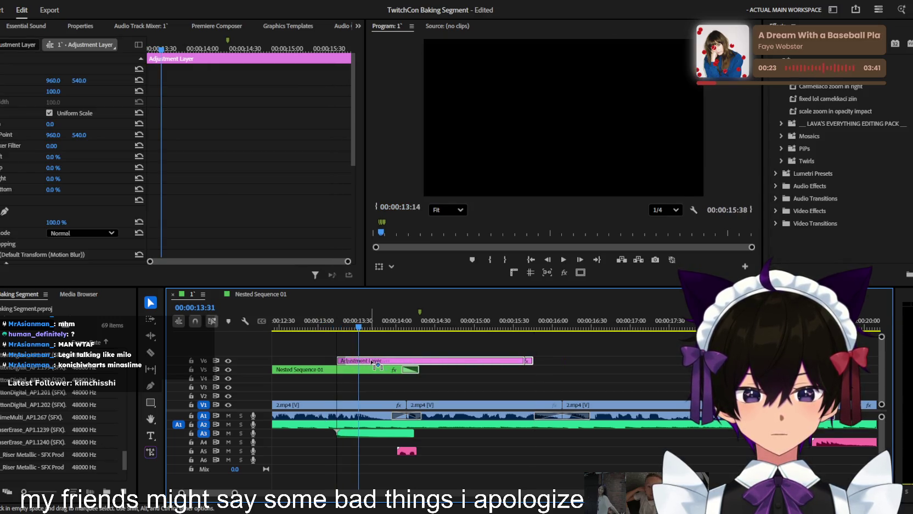
- Apply Lava's Green Flash B to the V6 adjustment layer and preview the flash
click(781, 123)
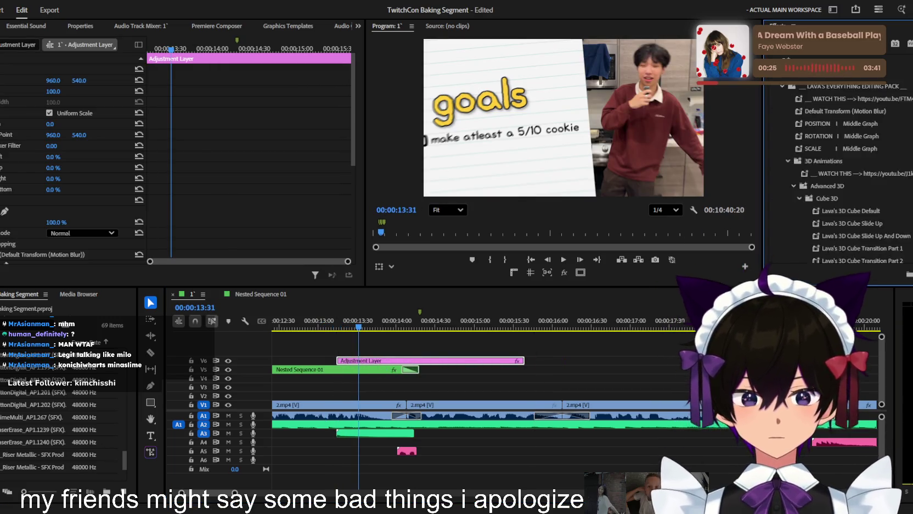
scroll(840, 175, down, 3)
scroll(839, 175, down, 3)
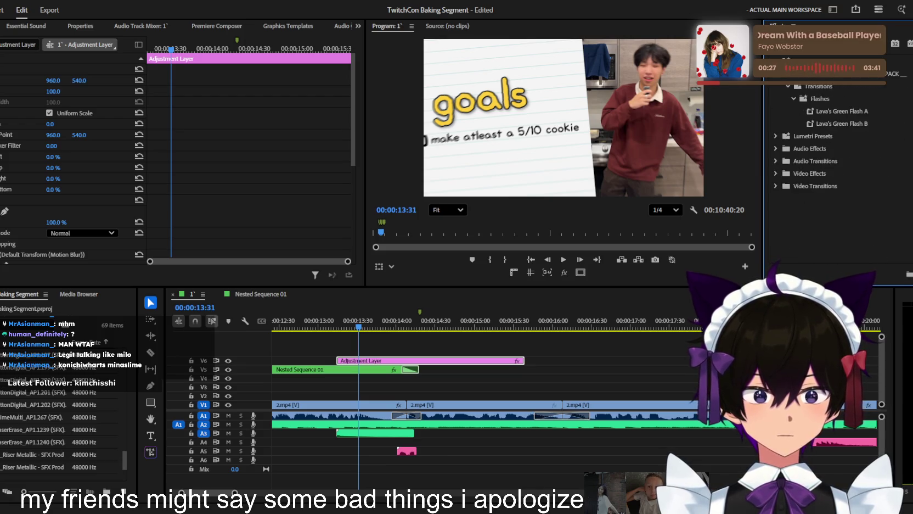
drag(880, 130, 362, 361)
click(344, 328)
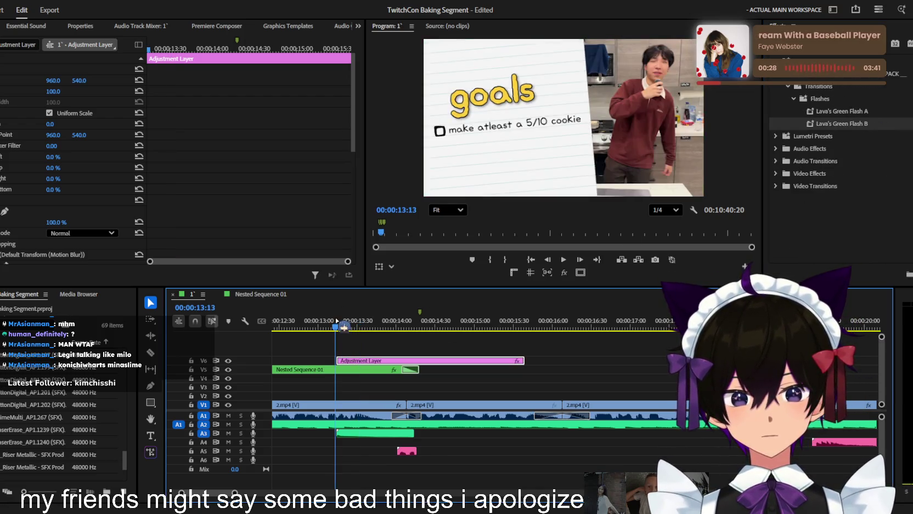
key(space)
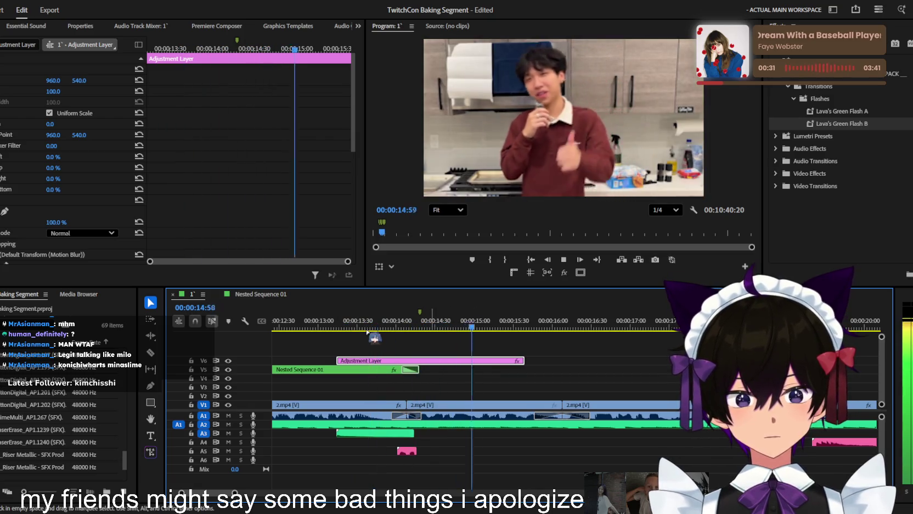
click(337, 326)
- Start the V6 adjustment layer at 13:43 and duplicate it onto V7
drag(337, 327, 376, 328)
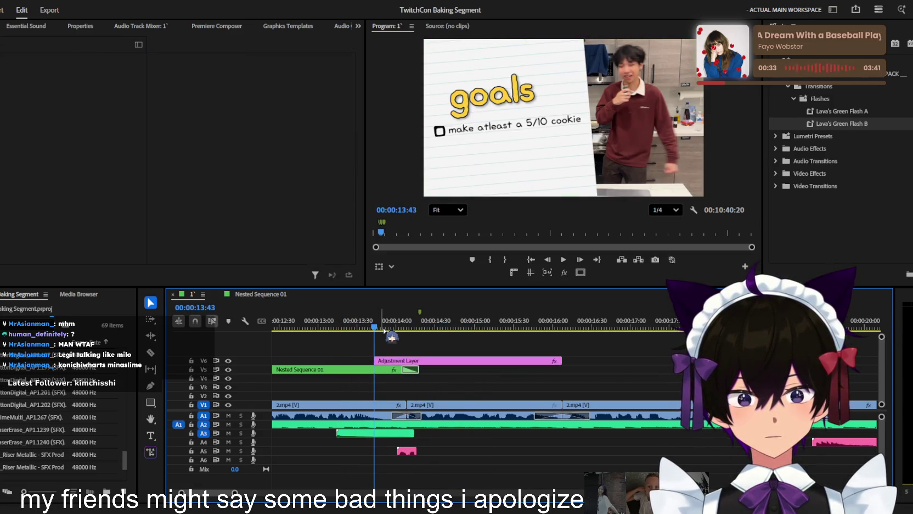
key(ctrl+z)
key(space)
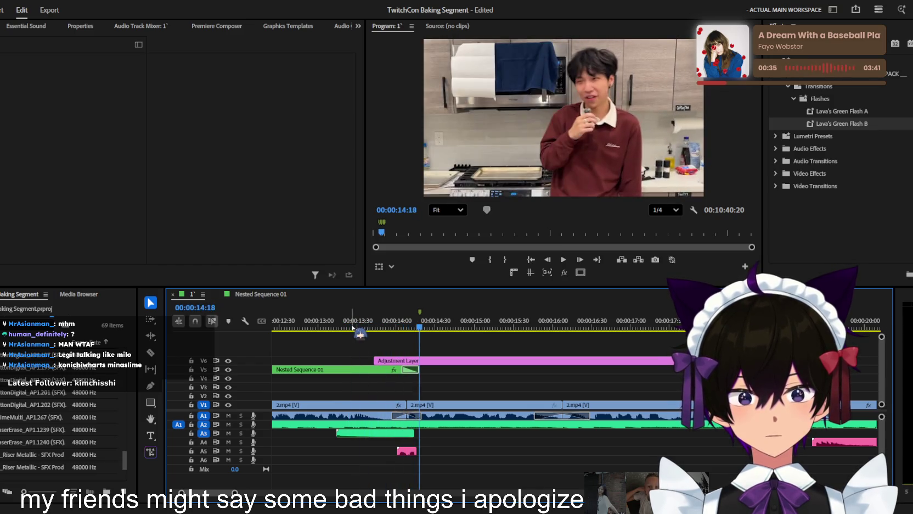
drag(398, 359, 361, 344)
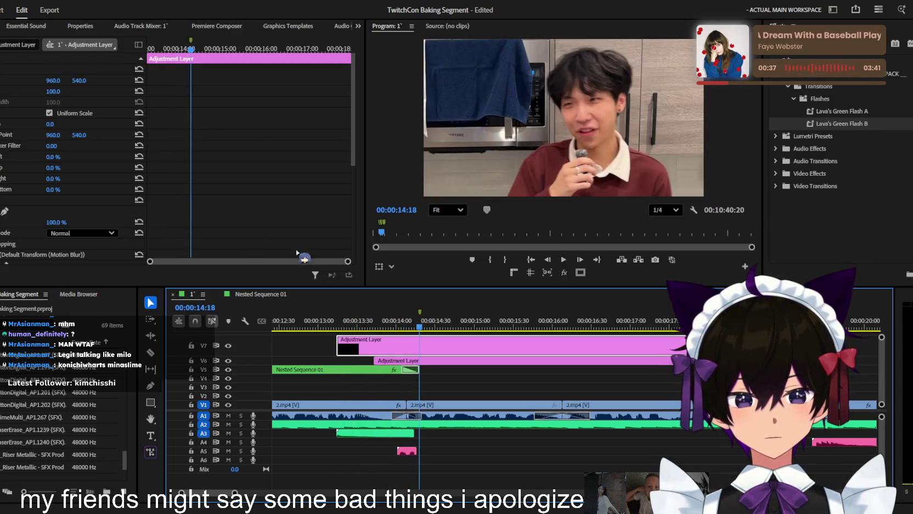
- Replace the V7 layer's copied Transform with Lava's Green Flash B and preview it
click(13, 255)
key(Delete)
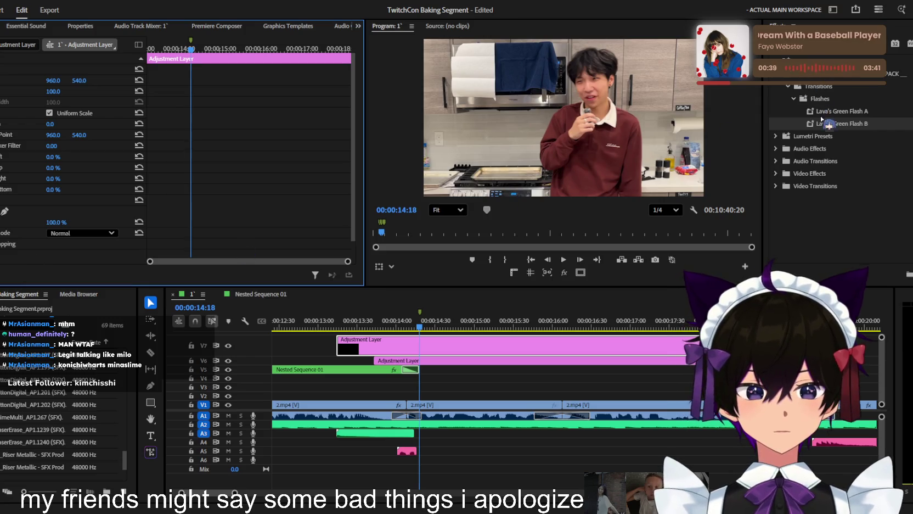
drag(828, 125, 384, 346)
click(315, 325)
key(space)
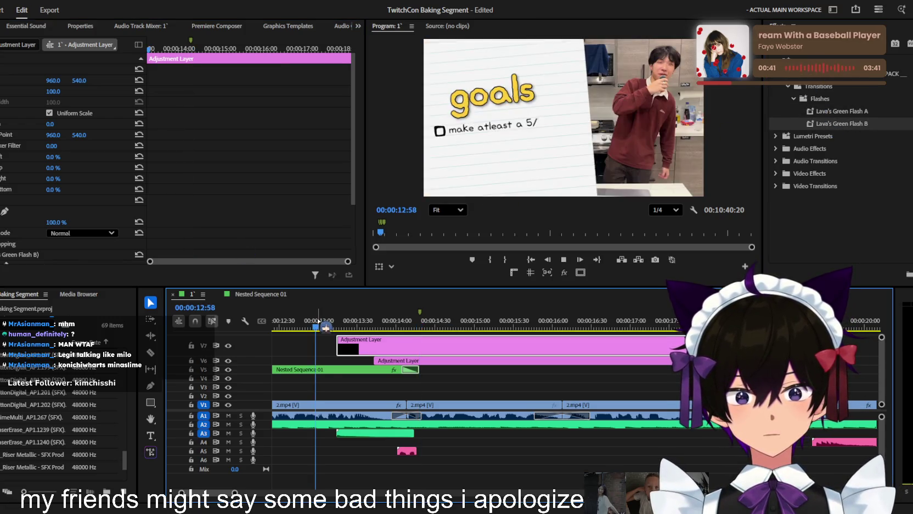
drag(318, 321, 339, 321)
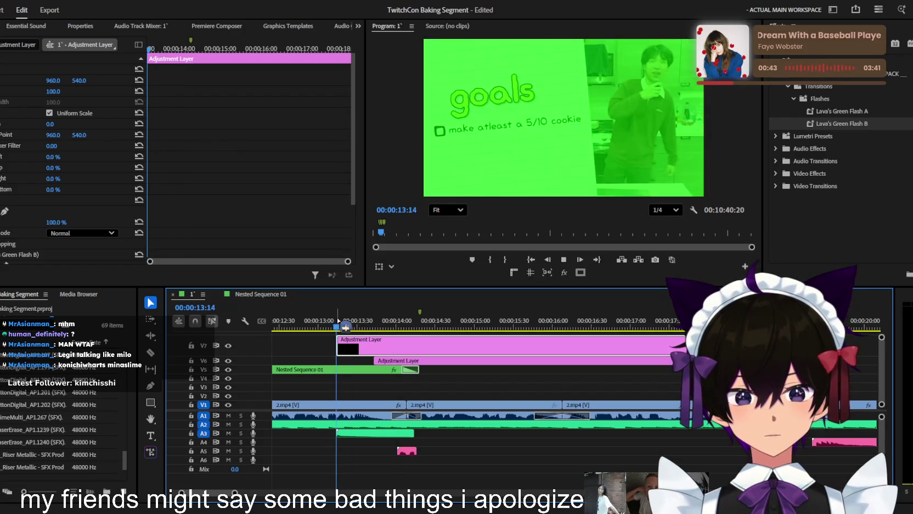
- Trim the V6 adjustment layer to end around 16:00 and replay from 15:48
key(minus)
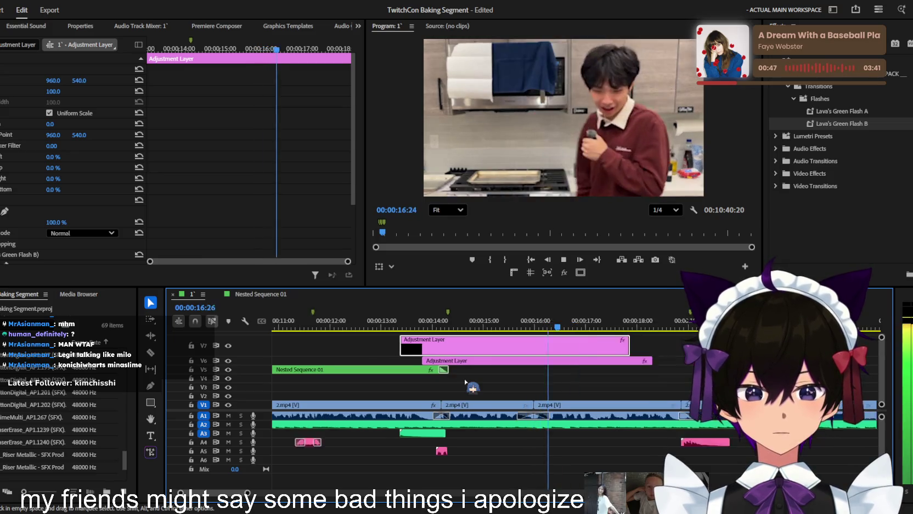
key(minus)
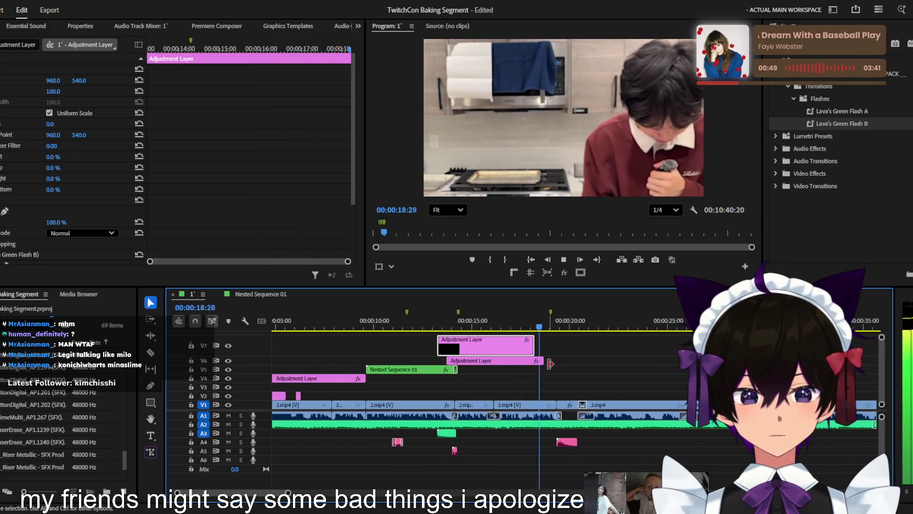
drag(550, 364, 494, 363)
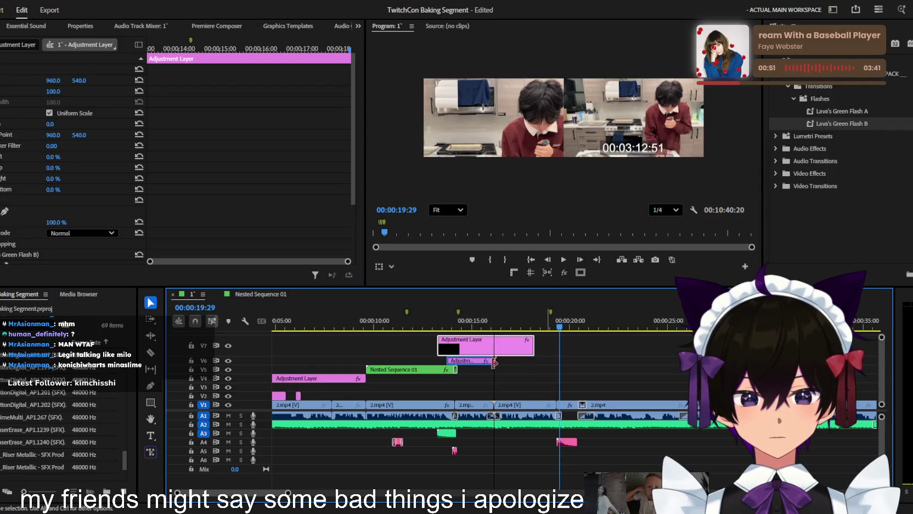
click(487, 321)
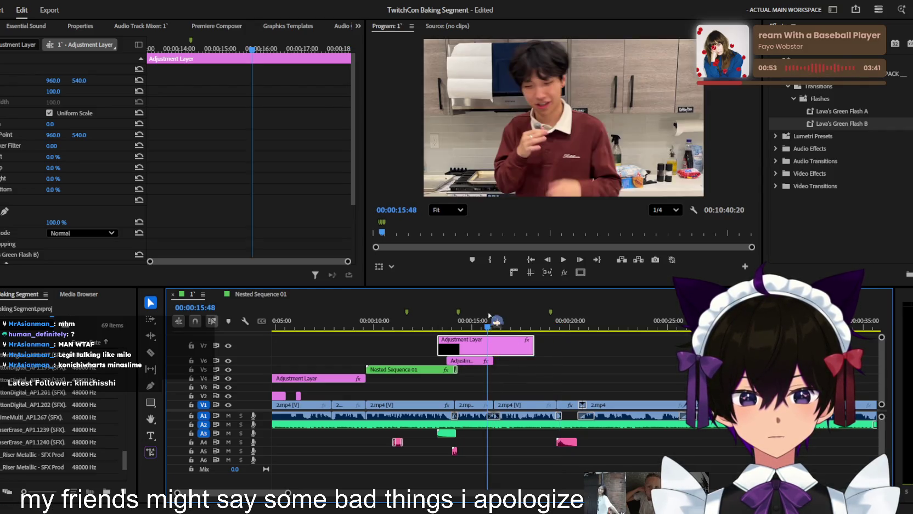
key(space)
key(minus)
key(minus)
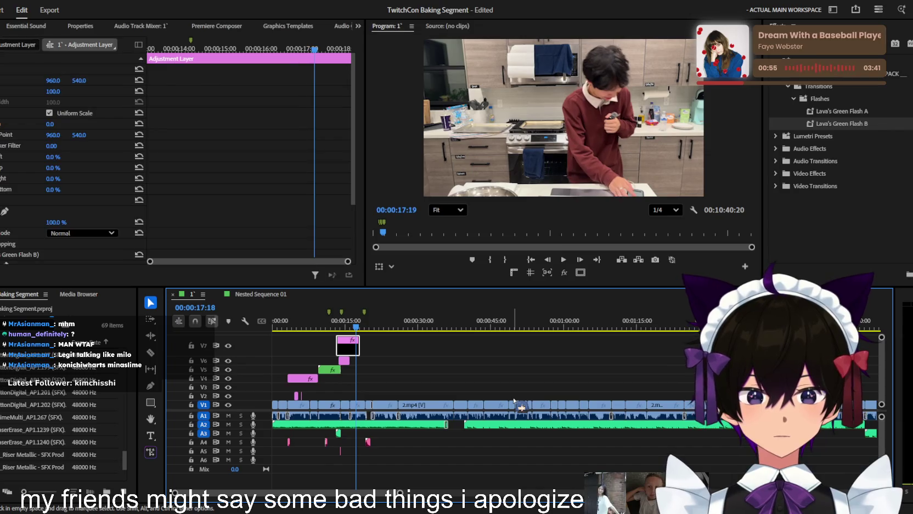
- Save the project, then play the zoomed-in sequence from its start and stop
key(ctrl+s)
key(Home)
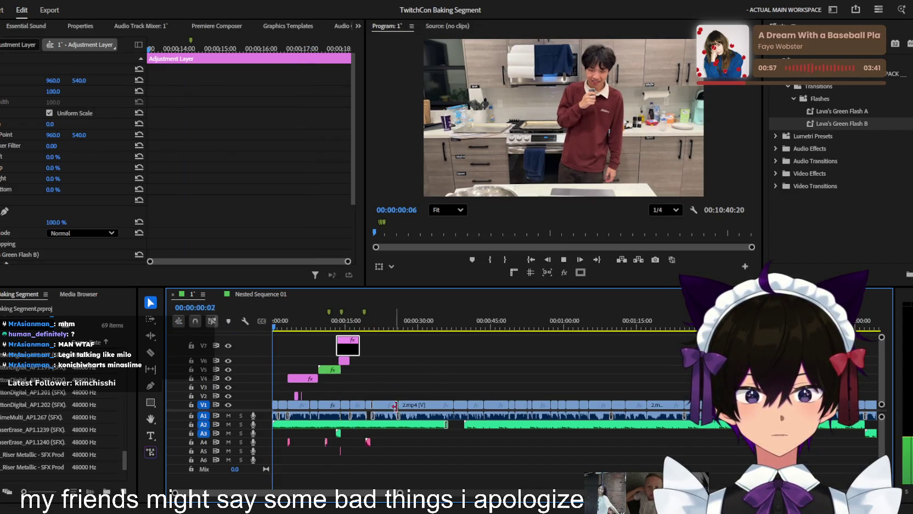
key(equal)
key(equal)
key(equal)
key(equal)
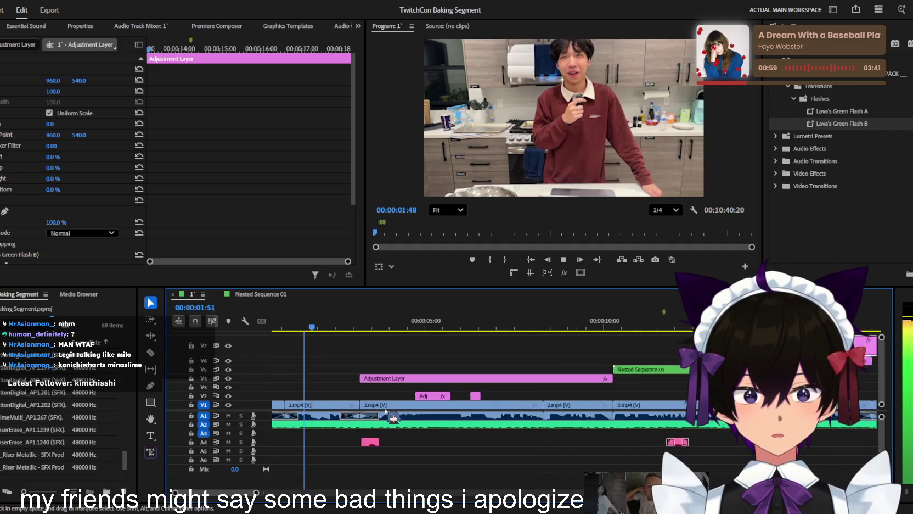
key(equal)
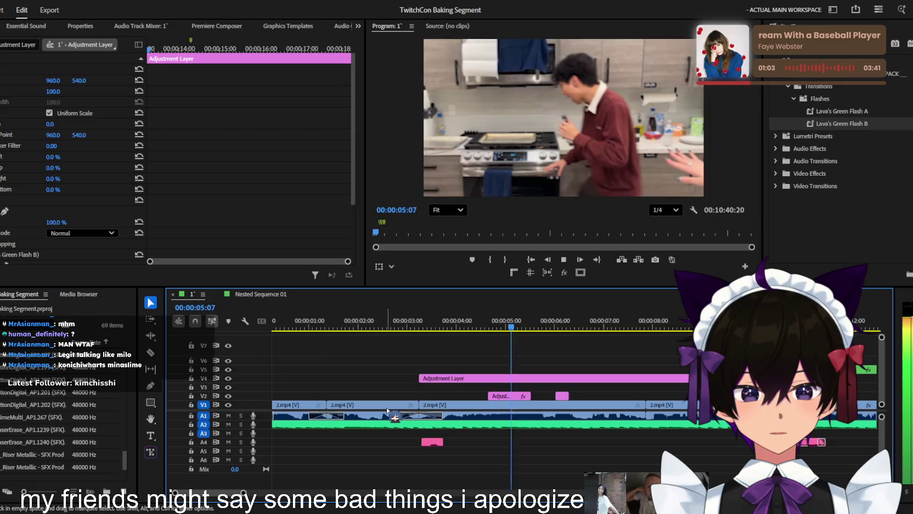
key(space)
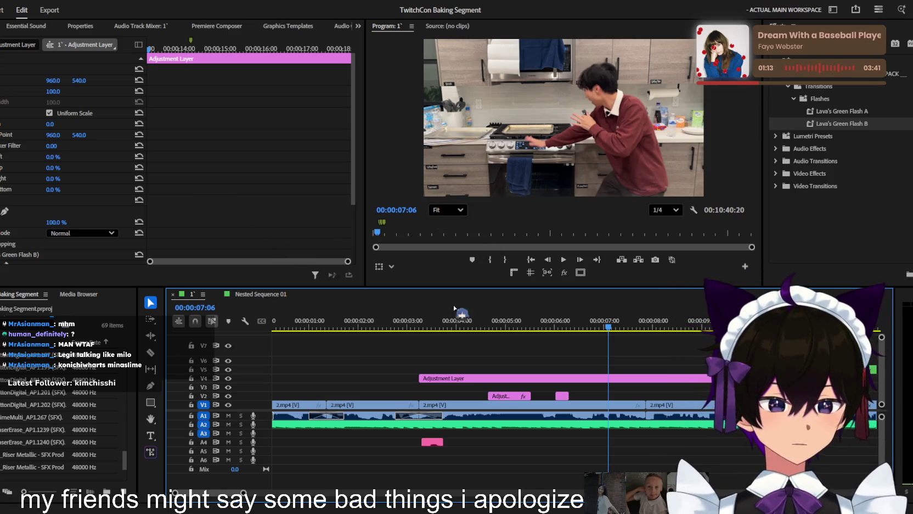
- Scrub through the V4 Scale keyframes from 06:14 and 06:28 to check the zoom
click(562, 384)
scroll(220, 204, down, 6)
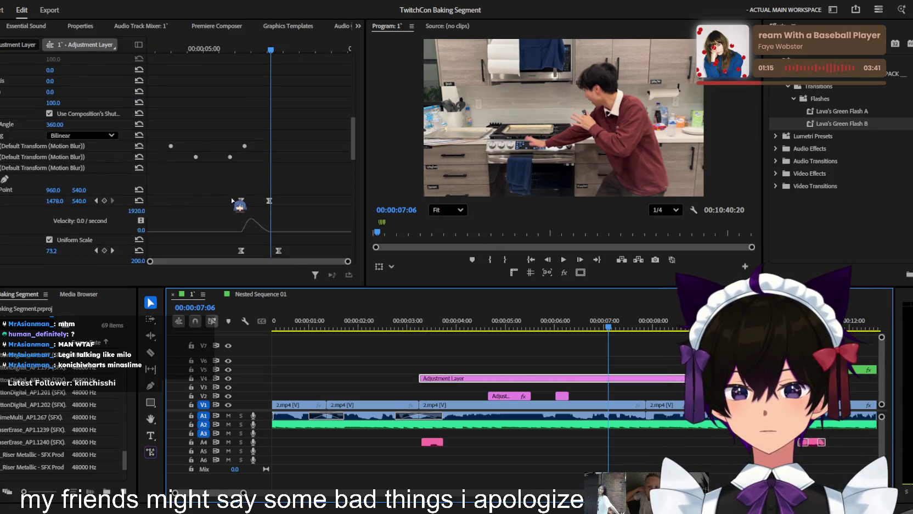
scroll(235, 200, up, 5)
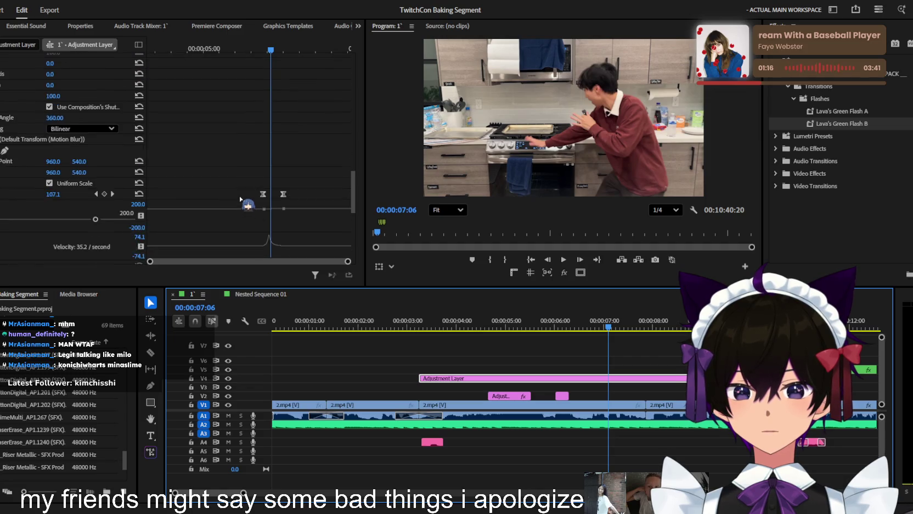
click(244, 51)
drag(253, 60, 277, 55)
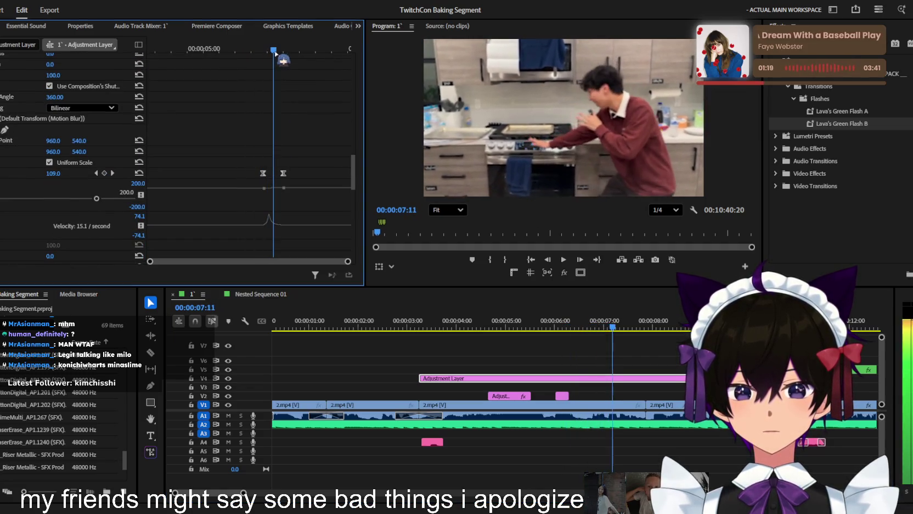
drag(259, 176, 253, 176)
scroll(253, 176, down, 3)
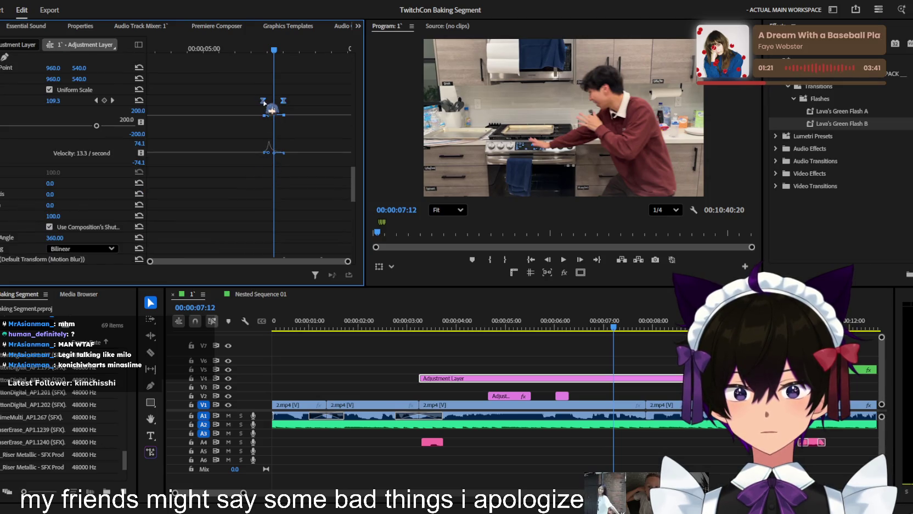
click(251, 49)
drag(251, 49, 273, 51)
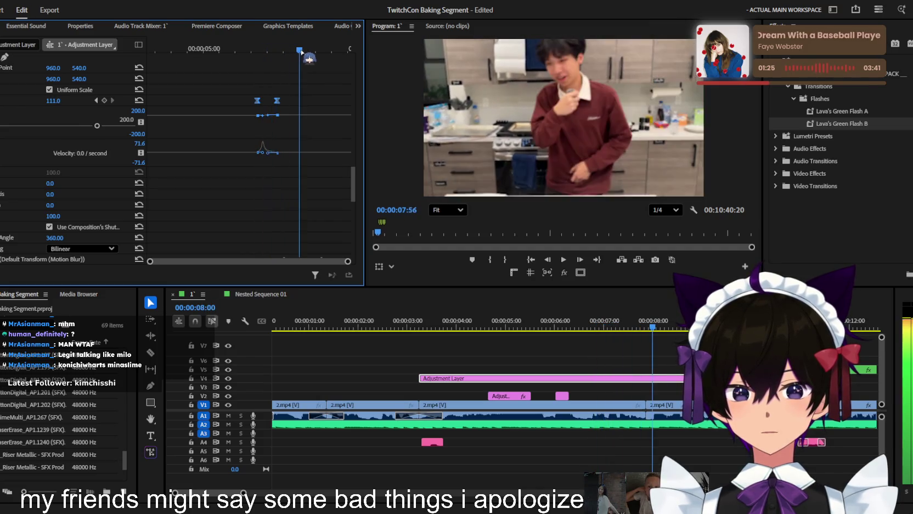
- Play the 100-to-111% zoom from 06:46 to about 10:09, then deselect the clip
scroll(265, 162, down, 2)
scroll(265, 162, down, 1)
scroll(268, 165, down, 1)
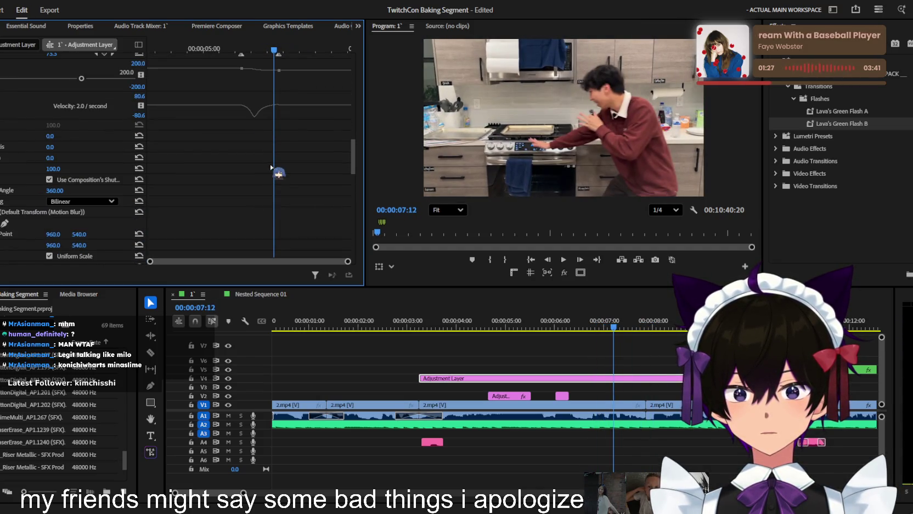
scroll(271, 168, down, 1)
click(260, 50)
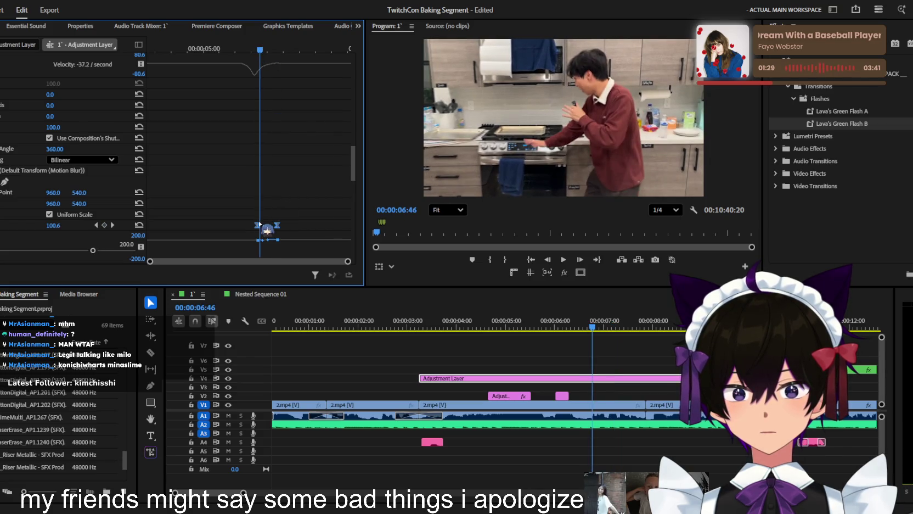
key(space)
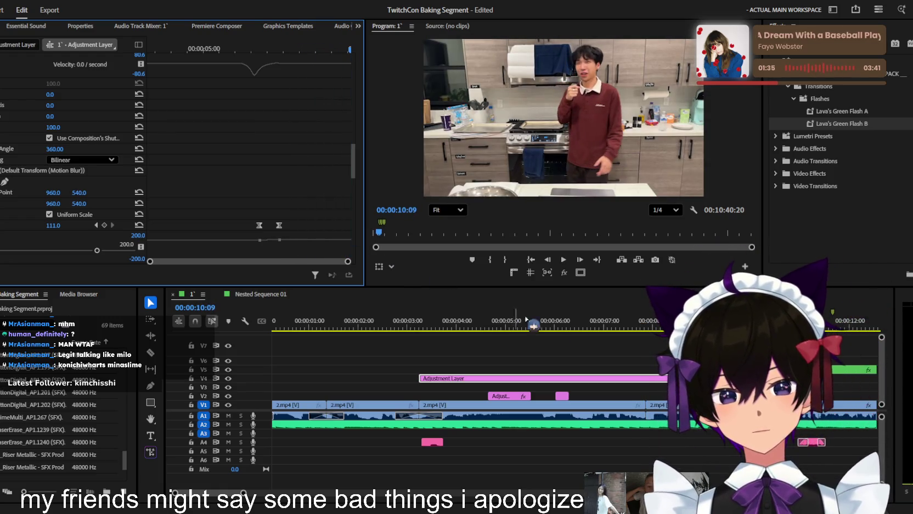
click(607, 339)
click(549, 344)
- Play back from about three seconds and lay the white clip along track V6
click(437, 325)
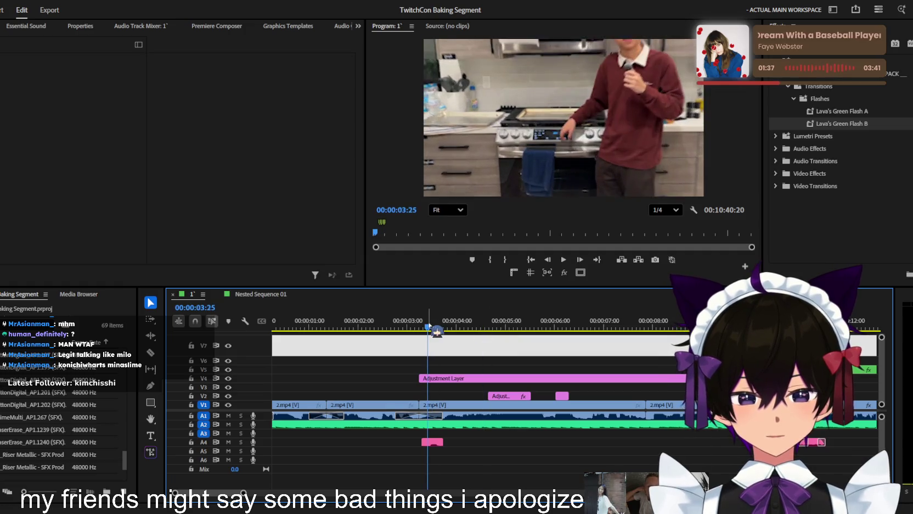
key(space)
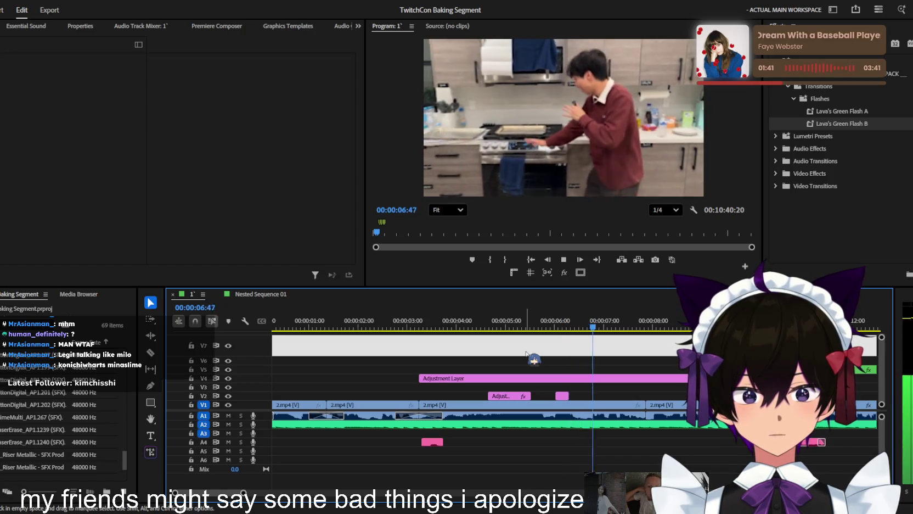
key(space)
drag(622, 359, 622, 361)
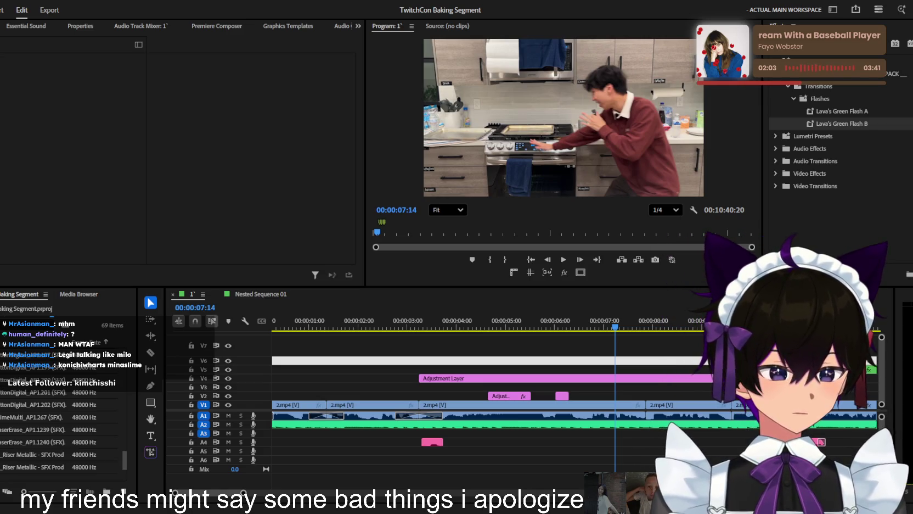
- Replay the section from about 00:00:04:49 and park the playhead at 00:00:06:55
click(567, 333)
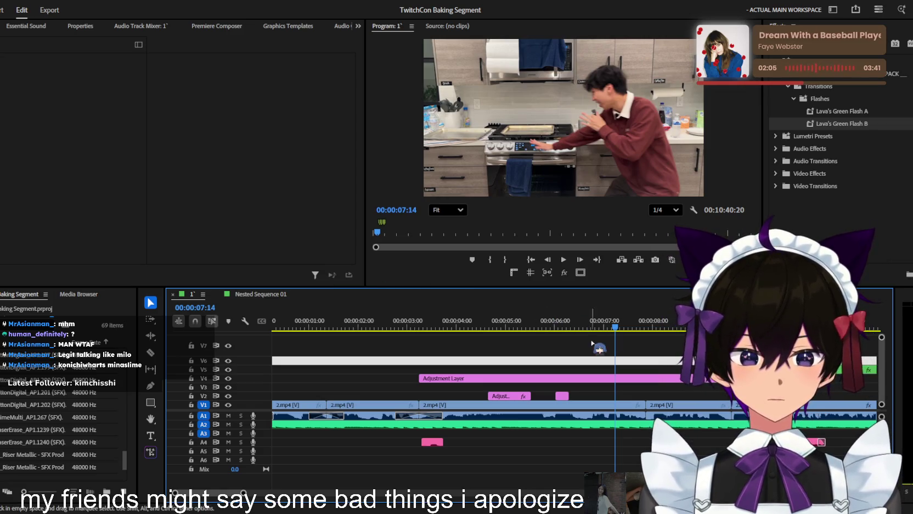
click(549, 328)
key(space)
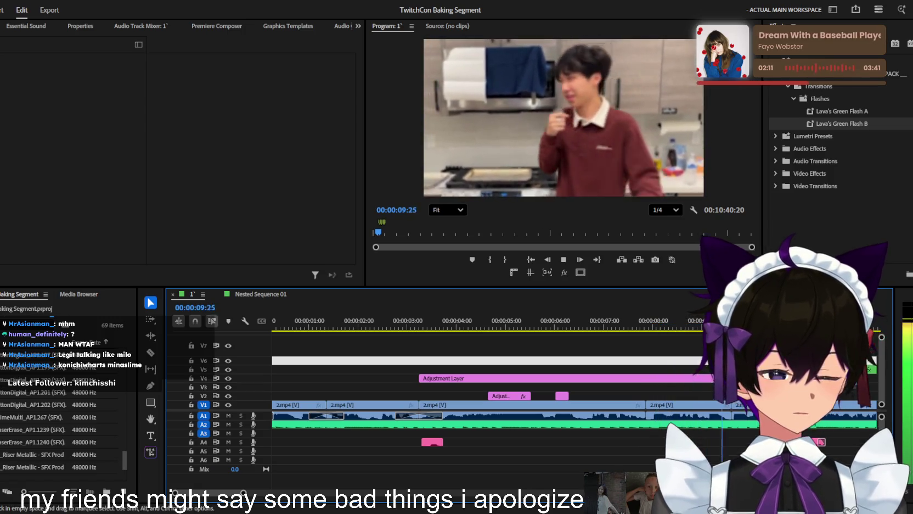
click(434, 328)
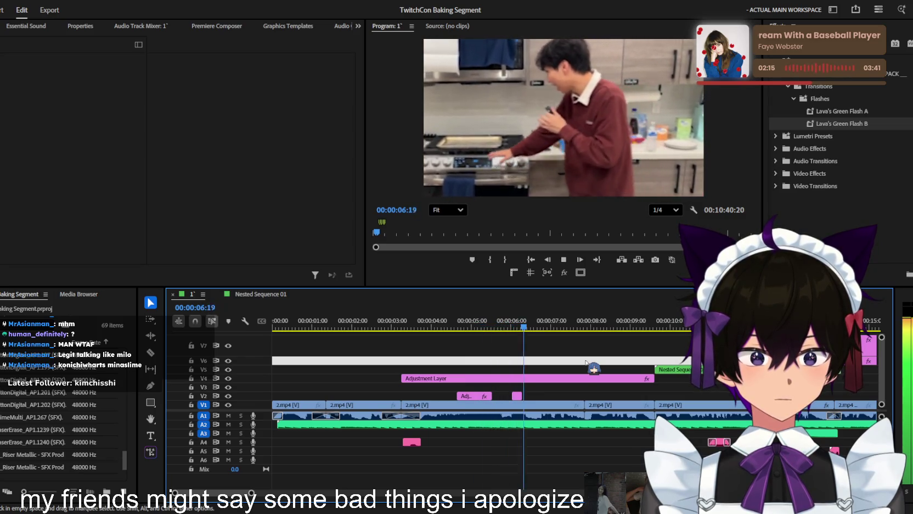
key(space)
click(549, 328)
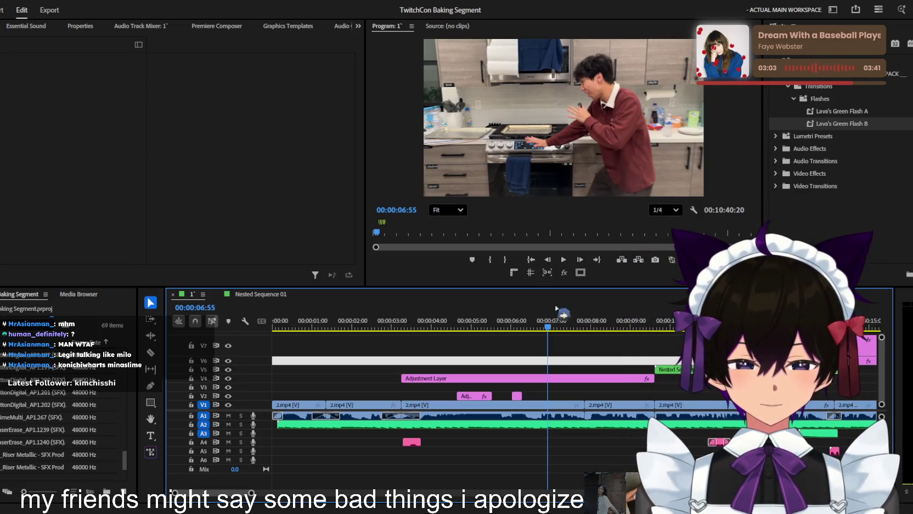
scroll(484, 380, down, 5)
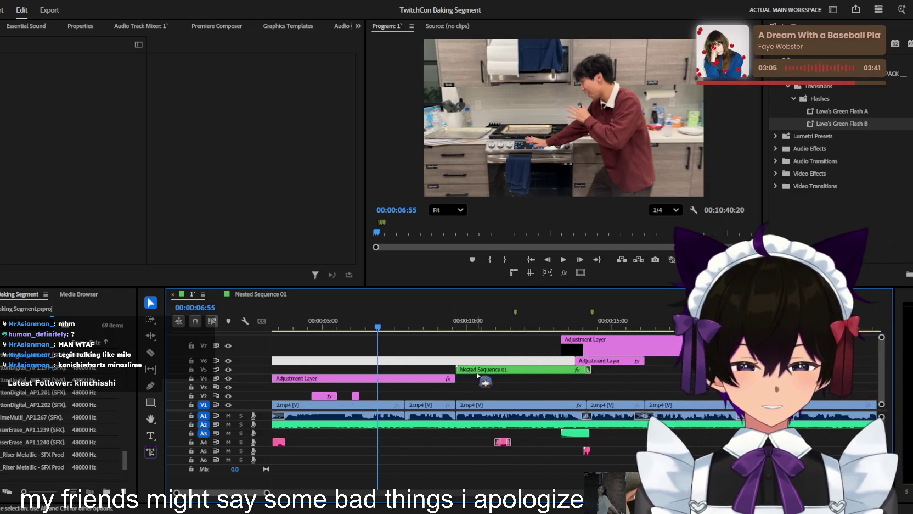
scroll(484, 380, up, 3)
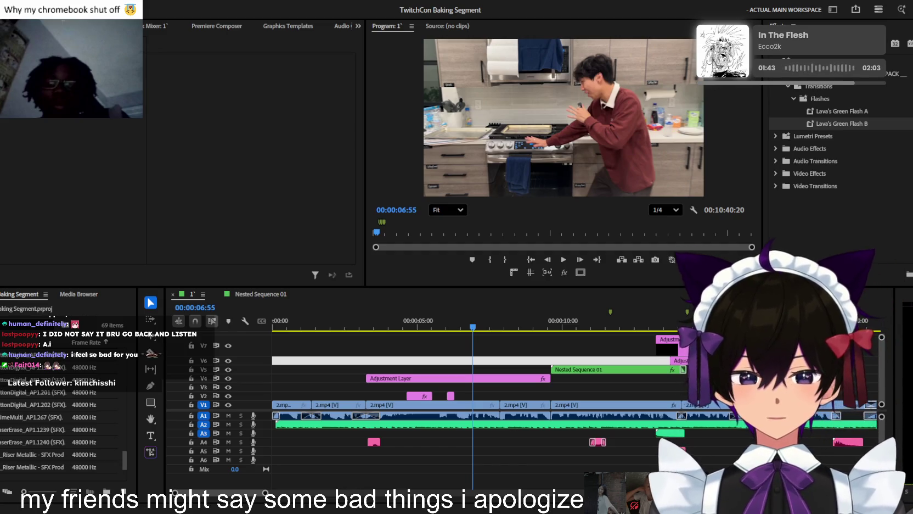
- Zoom the timeline to the first twenty seconds and play, stopping around ten seconds
key(minus)
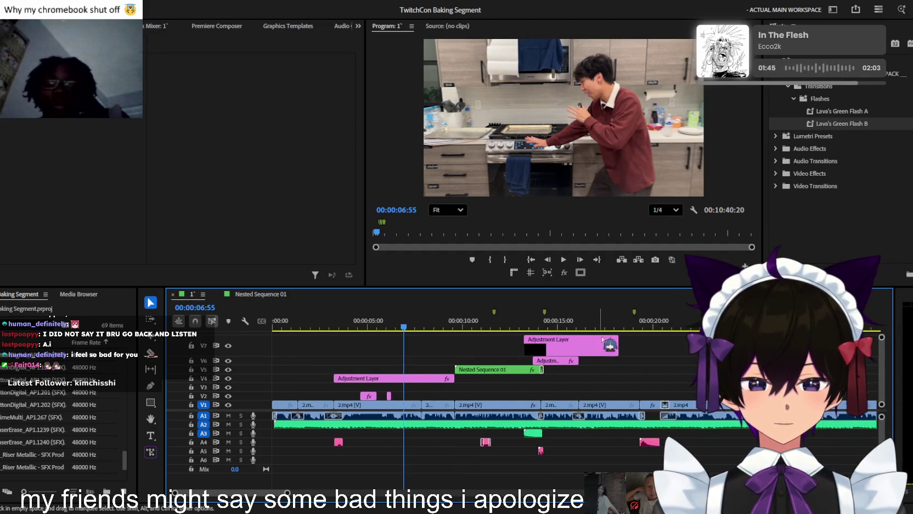
key(equal)
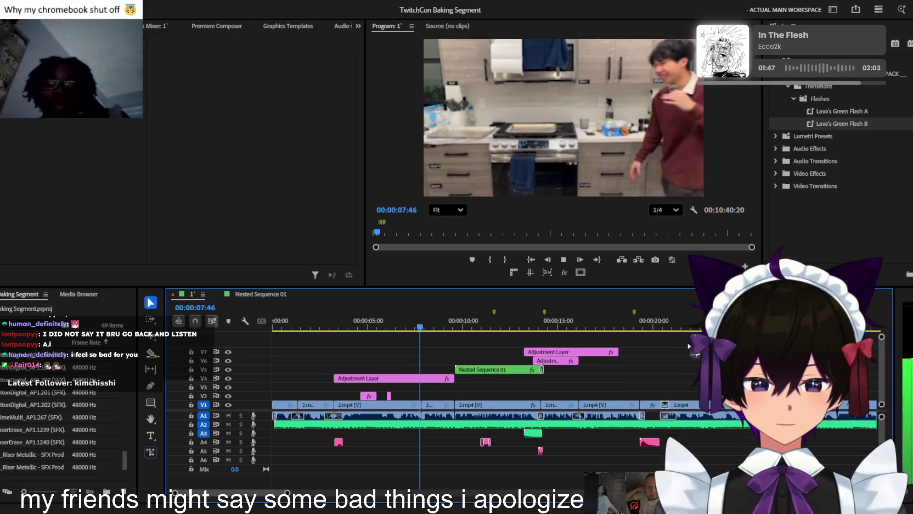
key(equal)
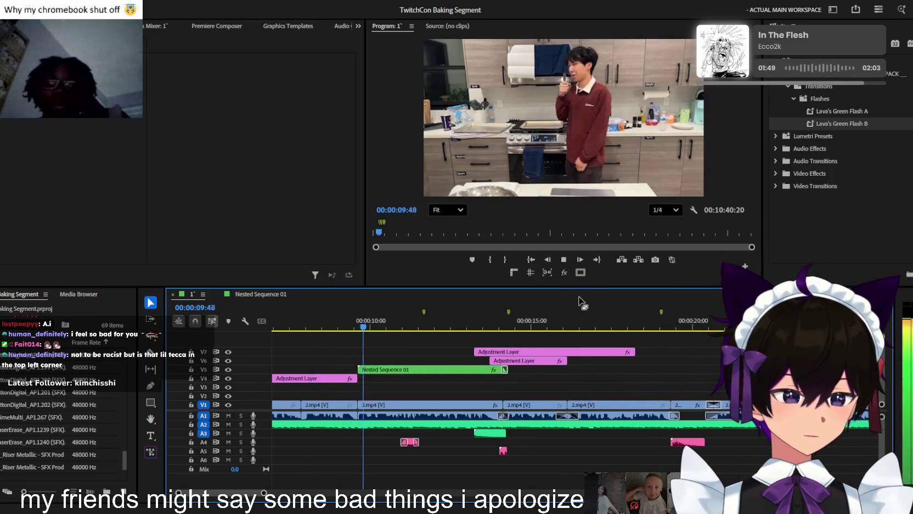
key(space)
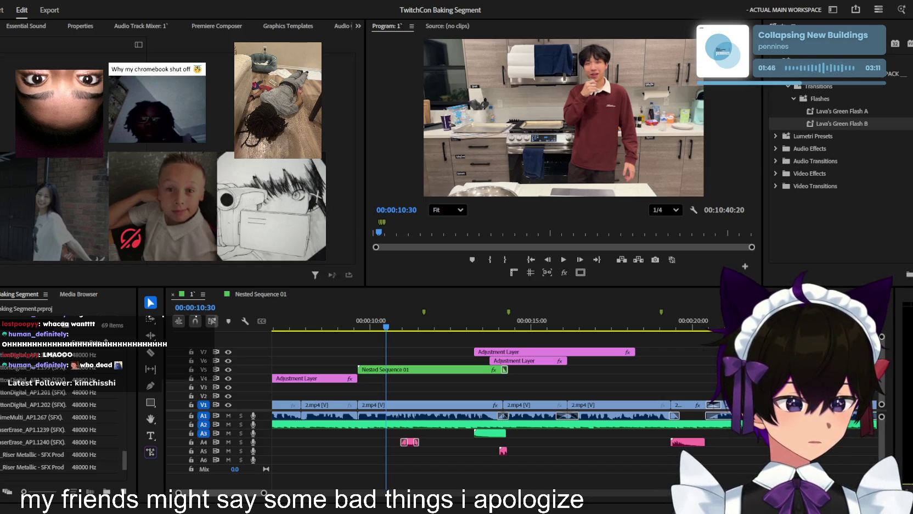
click(559, 362)
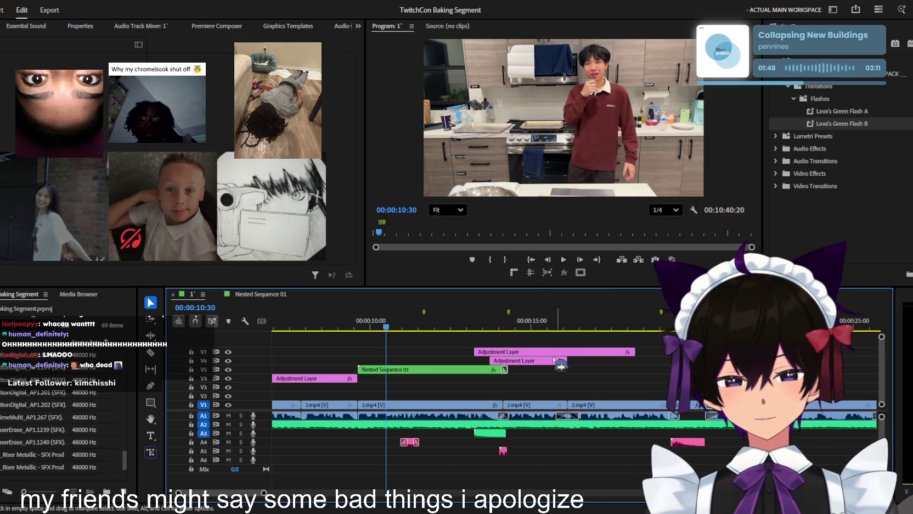
scroll(560, 363, down, 2)
drag(536, 327, 591, 343)
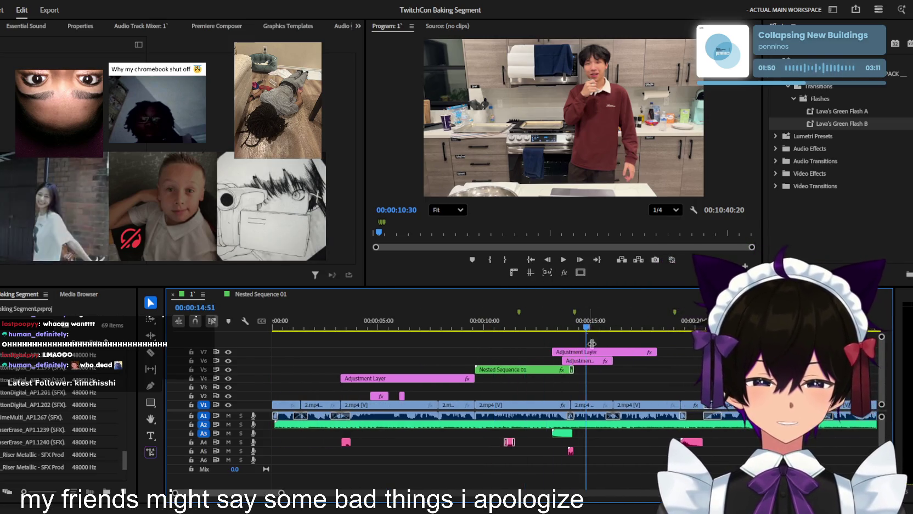
scroll(591, 343, up, 2)
click(637, 320)
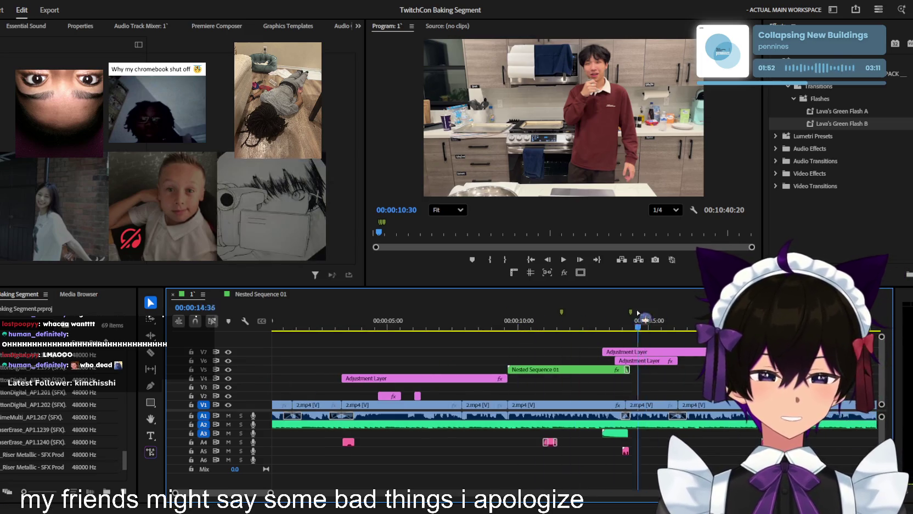
scroll(638, 313, down, 2)
click(396, 324)
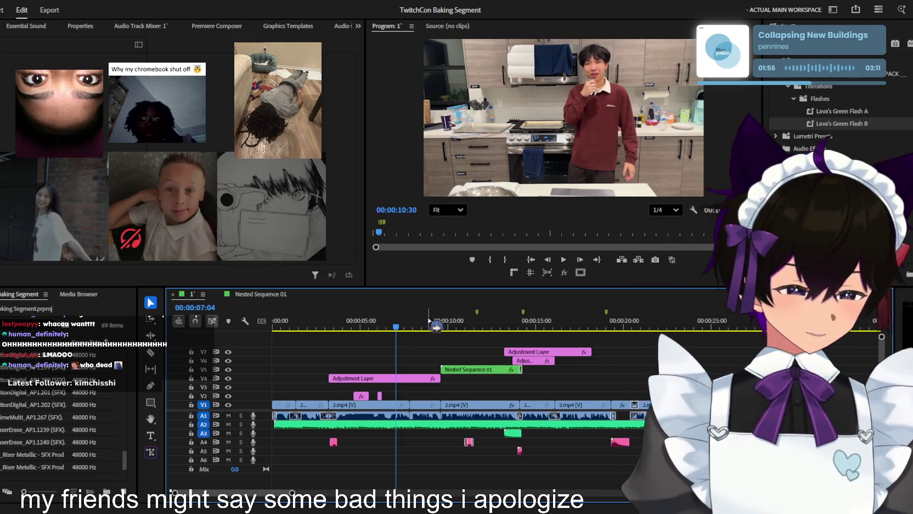
click(469, 327)
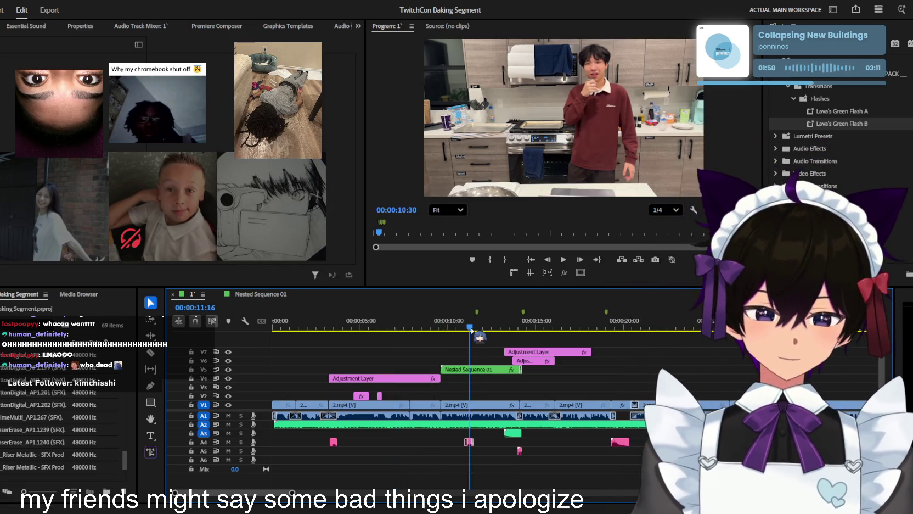
key(space)
scroll(483, 366, up, 2)
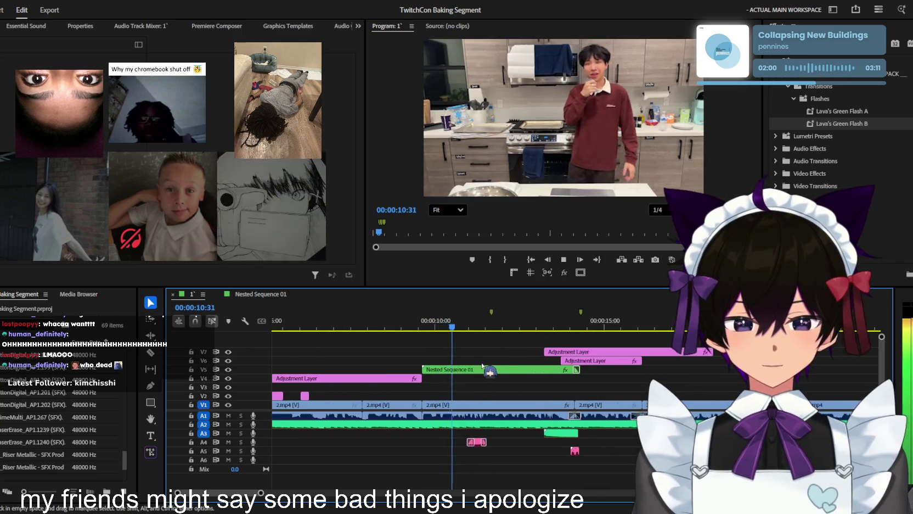
scroll(494, 369, up, 1)
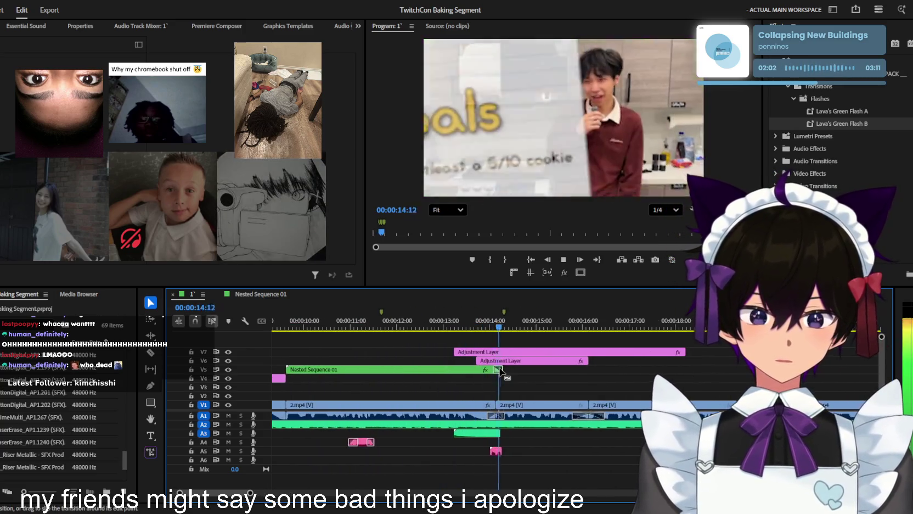
scroll(501, 371, down, 3)
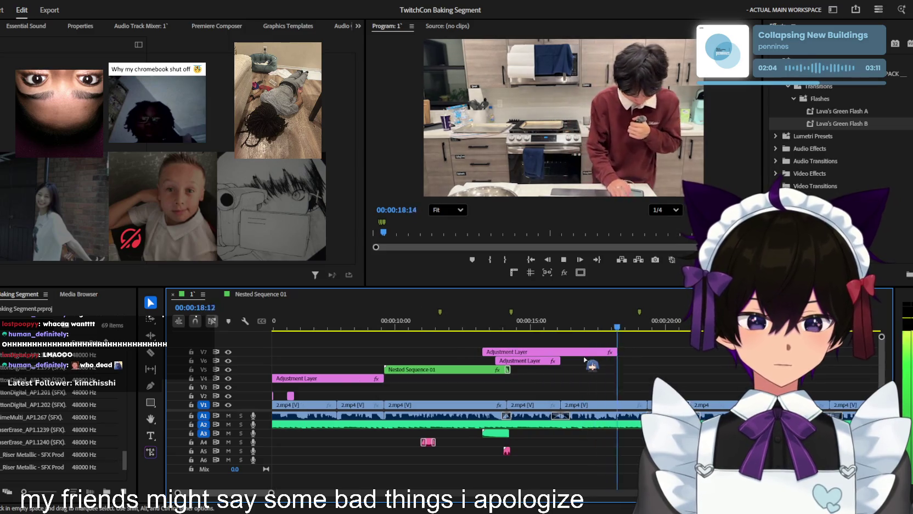
scroll(585, 360, up, 1)
key(space)
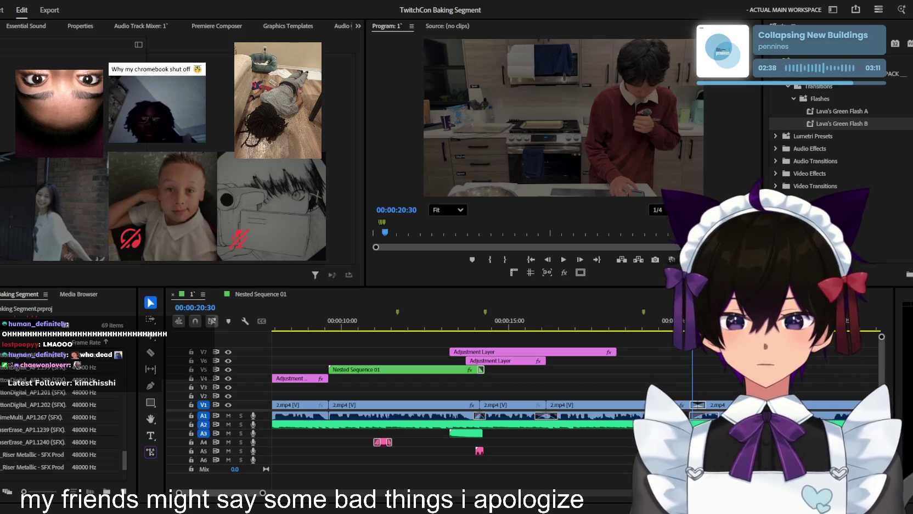
- Place the recipe screenshot on V7 at the playhead, trim its length, and preview it
mouse_move(768, 373)
mouse_down()
mouse_move(457, 373)
mouse_move(682, 344)
mouse_move(659, 356)
mouse_up()
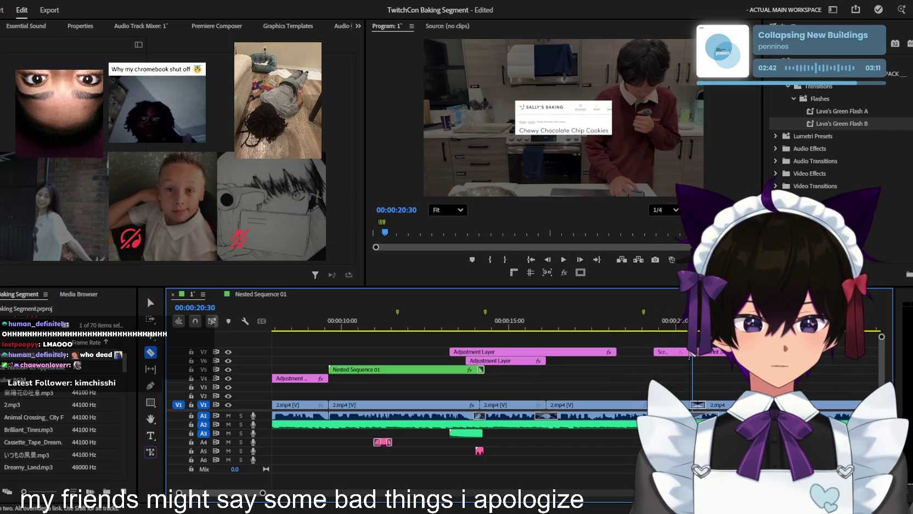
key(=)
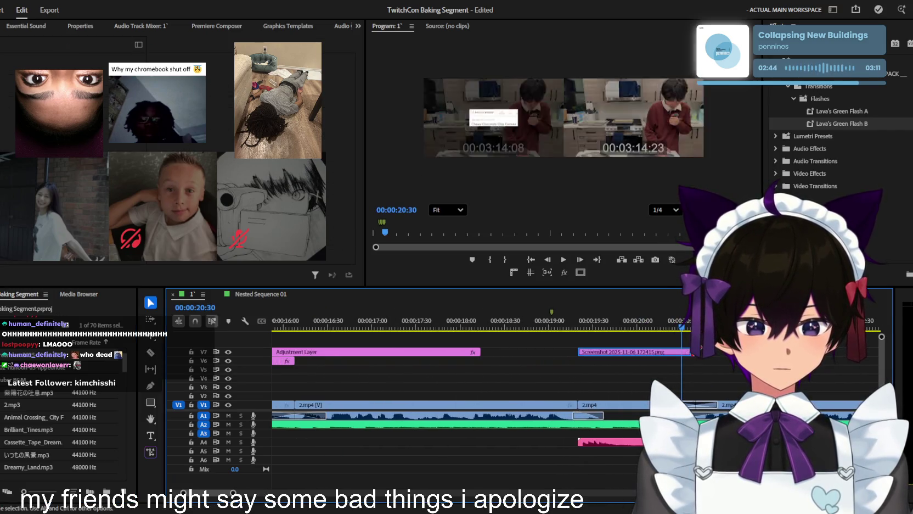
drag(678, 348, 692, 351)
key(minus)
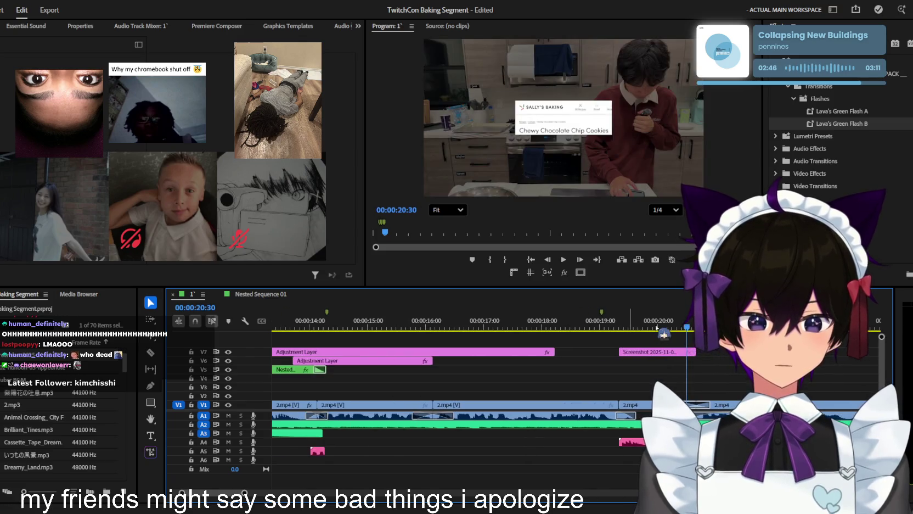
key(Up)
key(space)
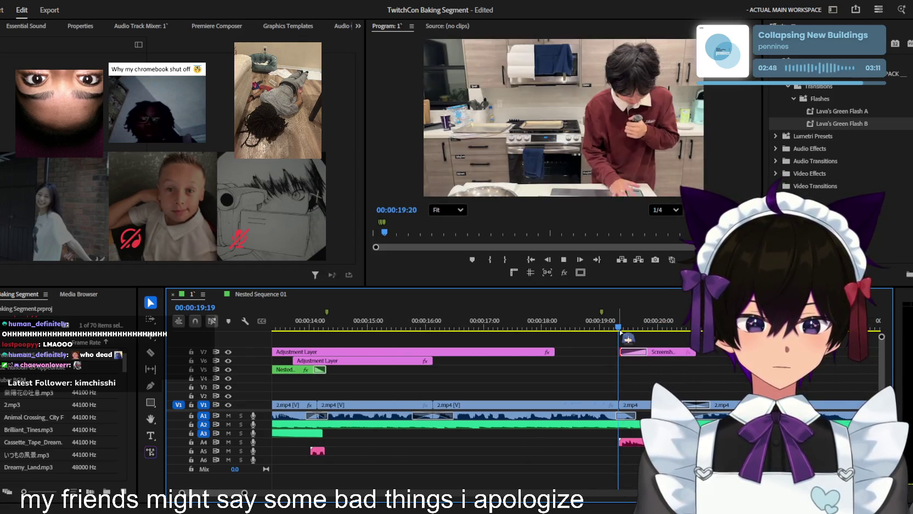
- Select the screenshot clip, scrub back to just before it appears, and adjust its placement
click(628, 352)
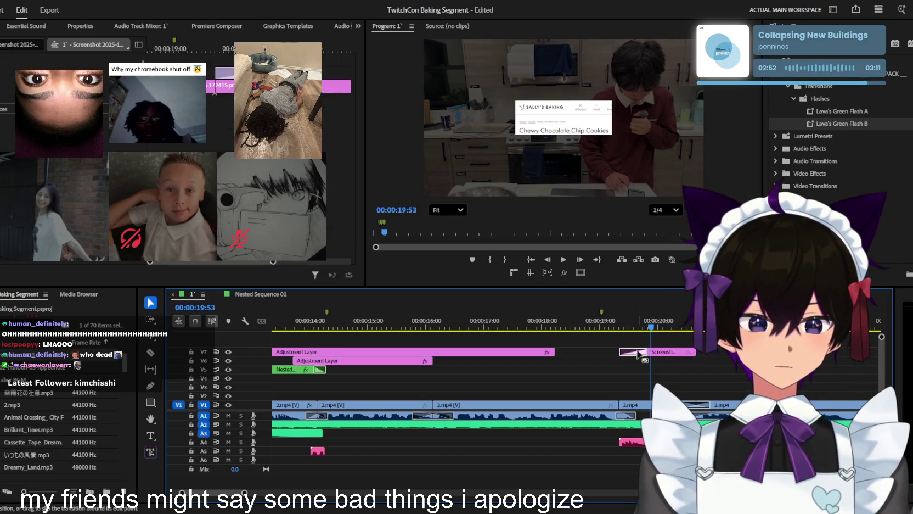
drag(651, 324, 640, 324)
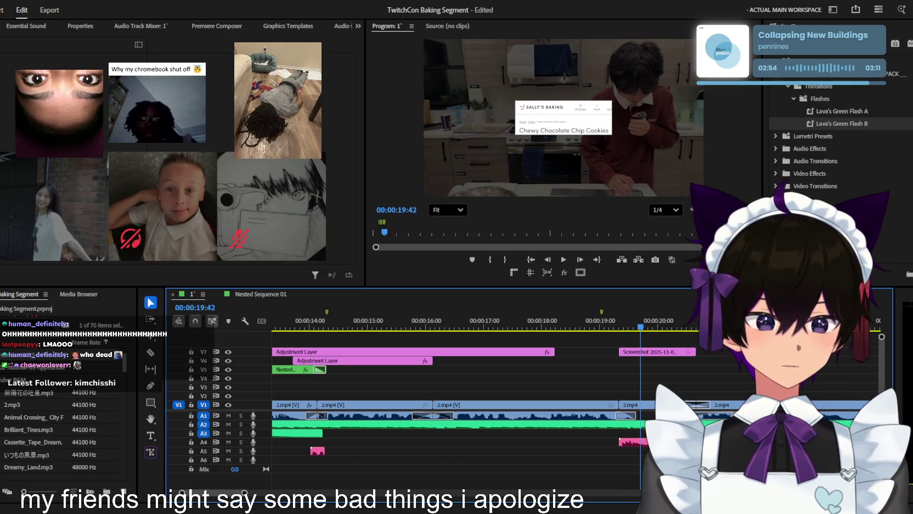
scroll(834, 143, up, 5)
drag(847, 199, 665, 356)
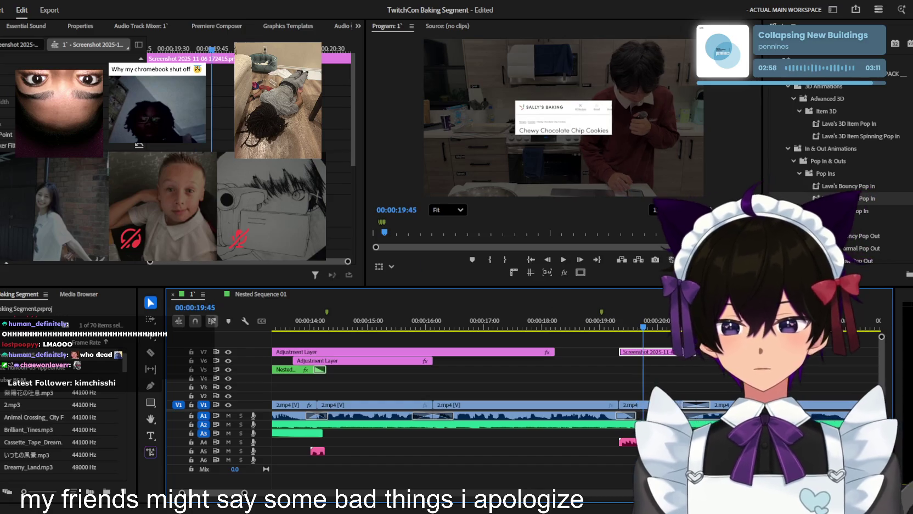
scroll(595, 393, down, 1)
scroll(594, 393, down, 1)
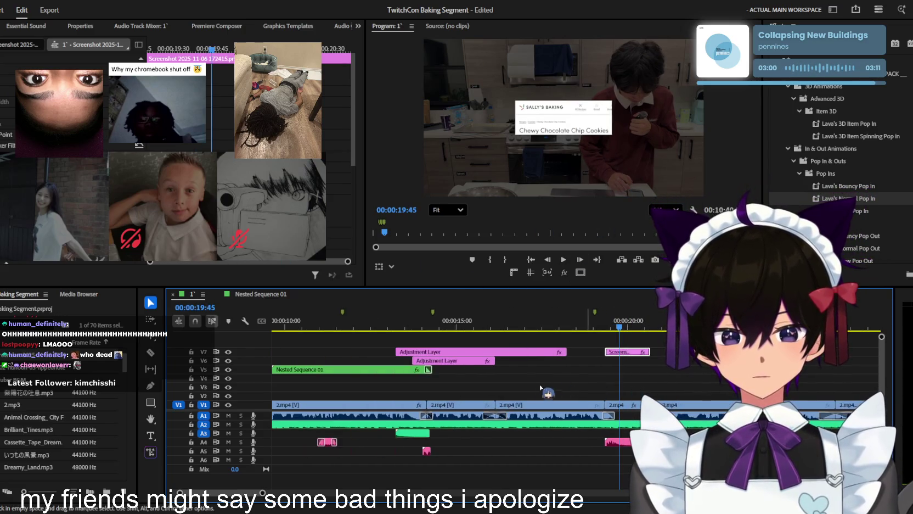
scroll(540, 387, down, 2)
scroll(540, 386, down, 1)
scroll(540, 387, down, 1)
- Deselect the screenshot and select the short adjustment layer clip on V2
click(678, 378)
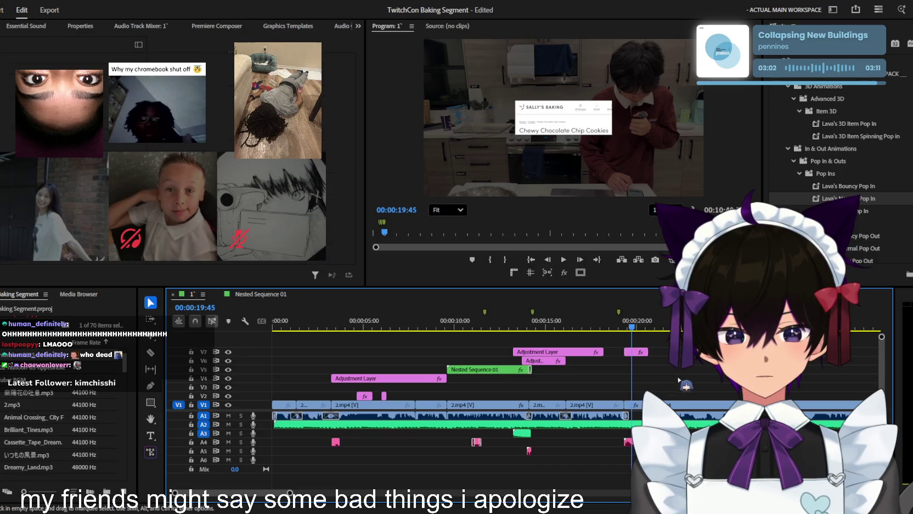
scroll(366, 397, up, 2)
click(363, 396)
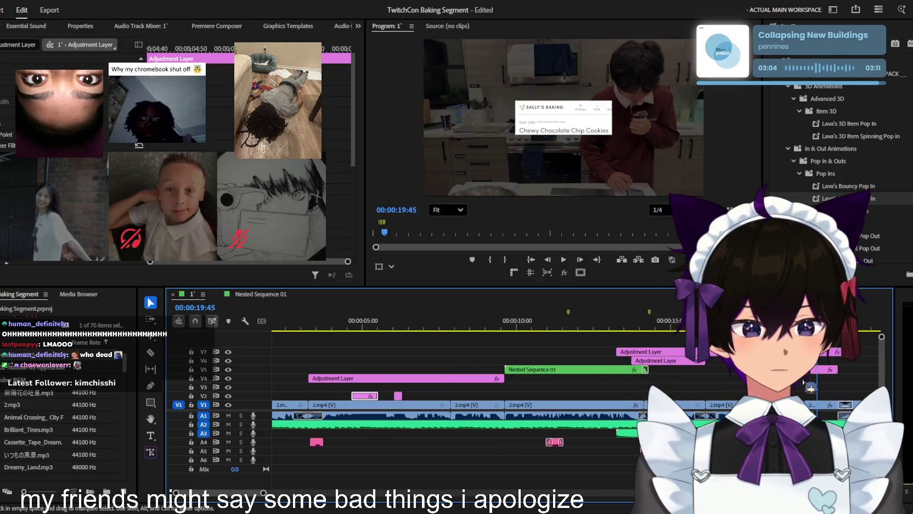
- Create a text caption over the video reading 'recipe here:'
key(t)
click(578, 146)
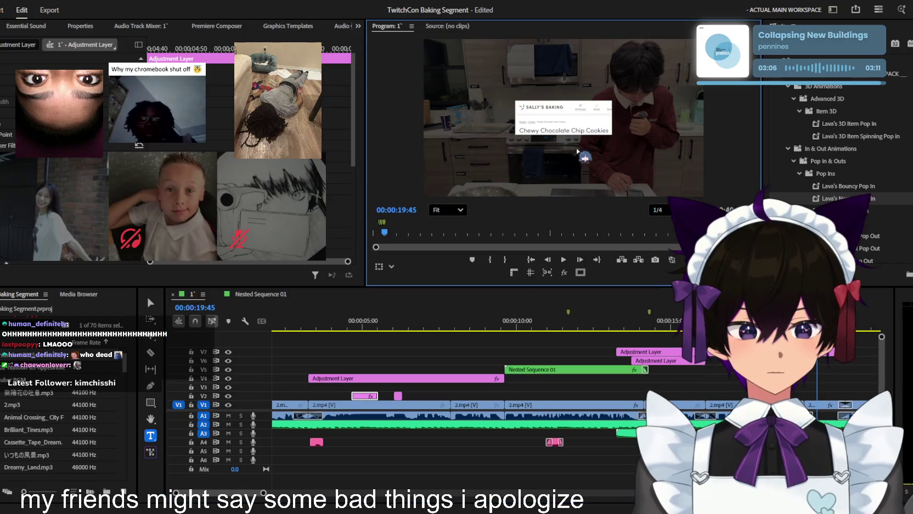
text(This)
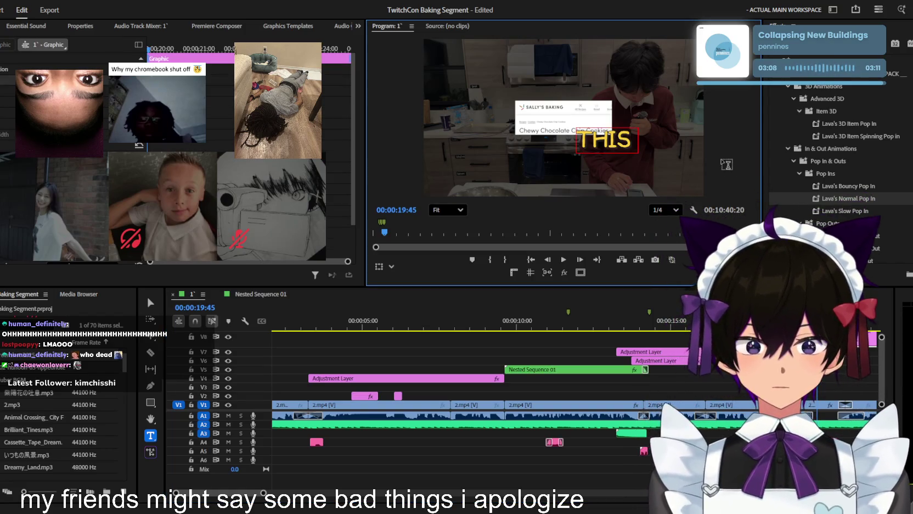
key(BackSpace)
key(BackSpace)
key(BackSpace)
text(gi)
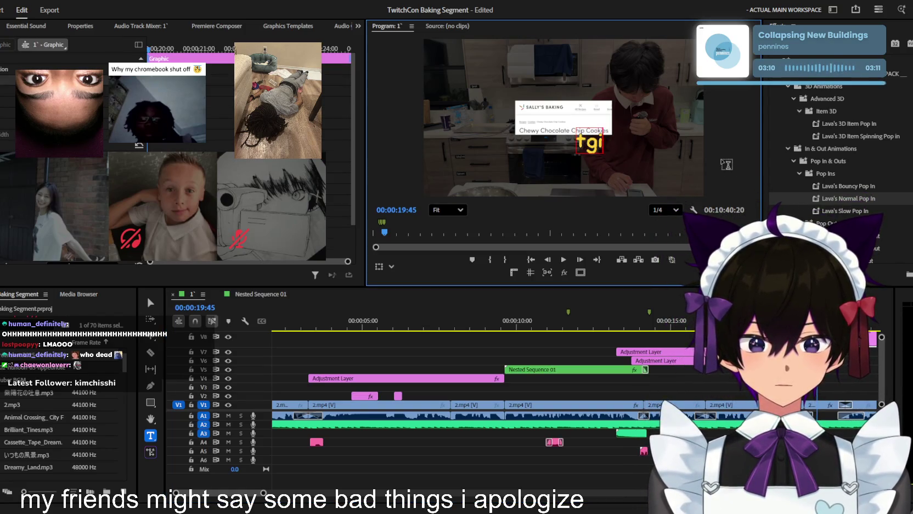
key(BackSpace)
key(BackSpace)
key(BackSpace)
text(pe here:)
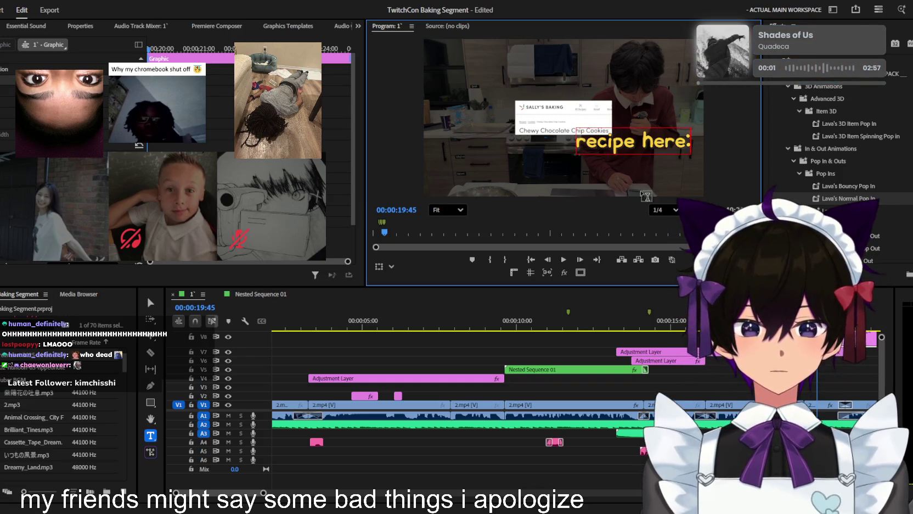
click(836, 362)
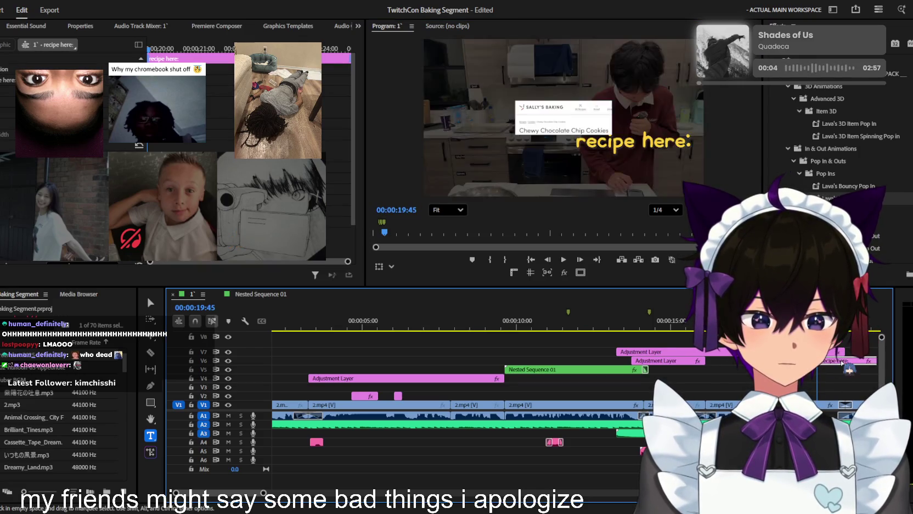
- Move the 'recipe here:' caption up beside the screenshot and reselect its clip
key(v)
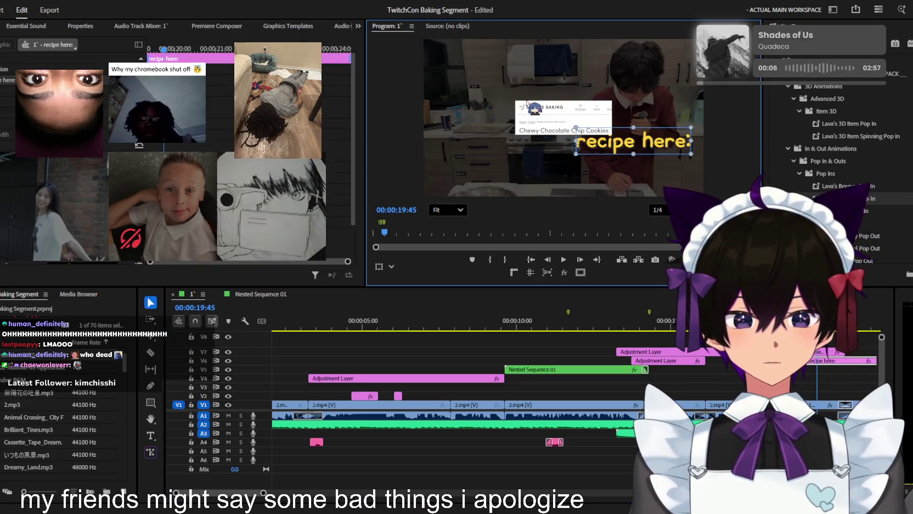
drag(627, 147, 514, 97)
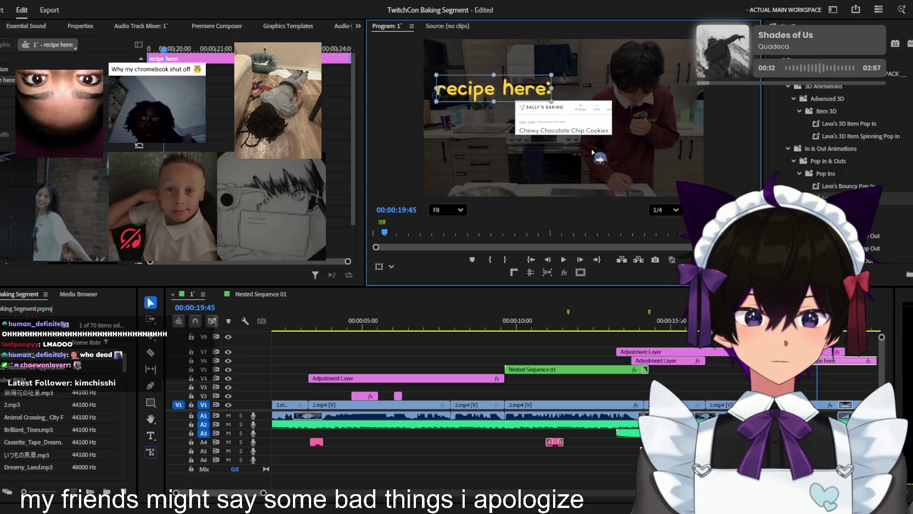
click(825, 366)
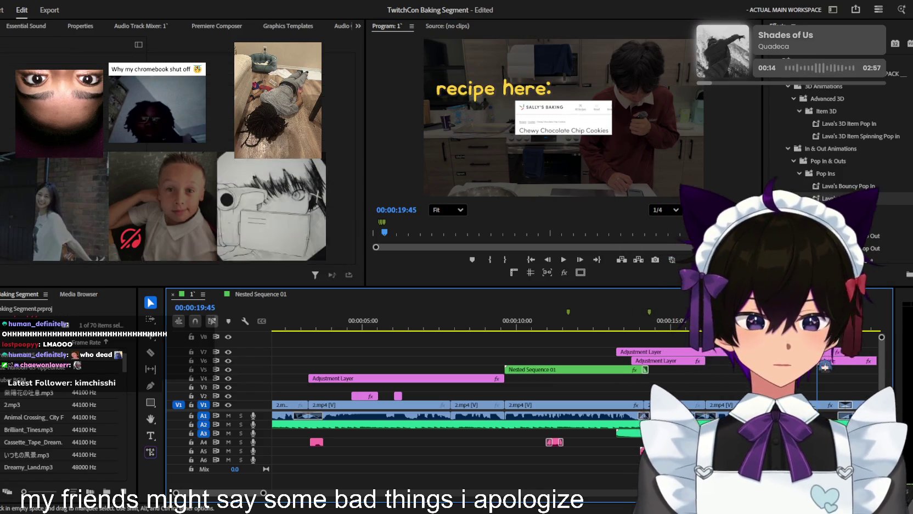
click(829, 360)
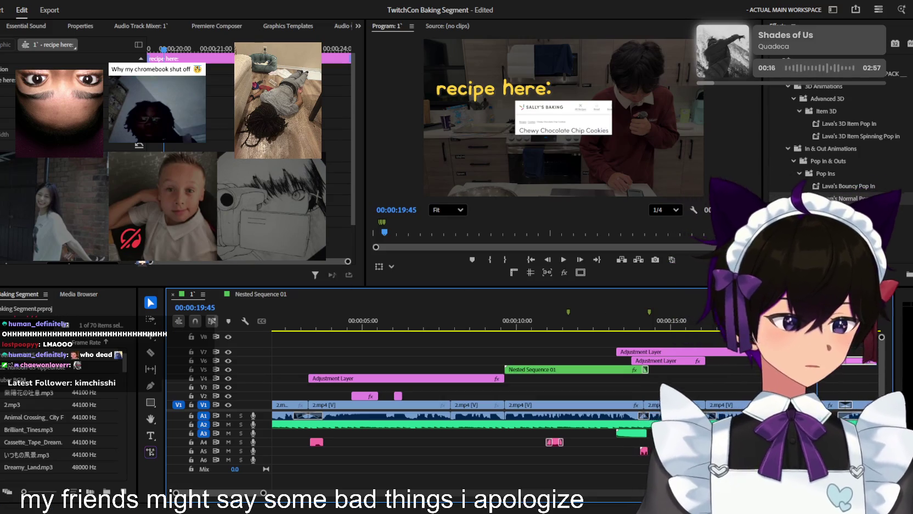
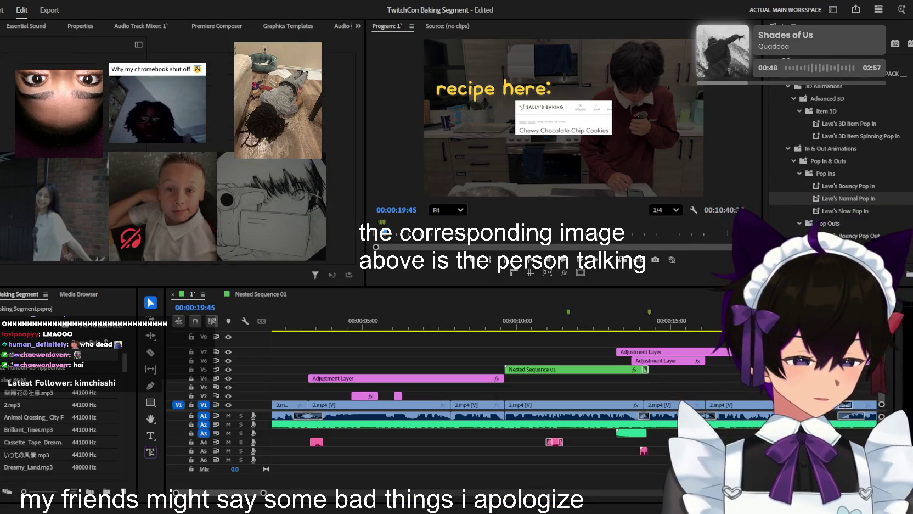
- Zoom the timeline to the recipe overlays around 00:00:19:00
click(557, 326)
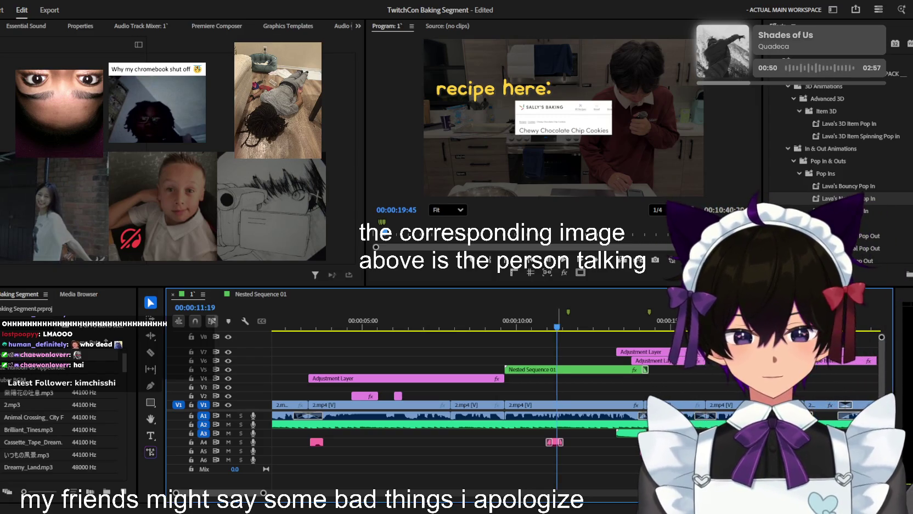
key(minus)
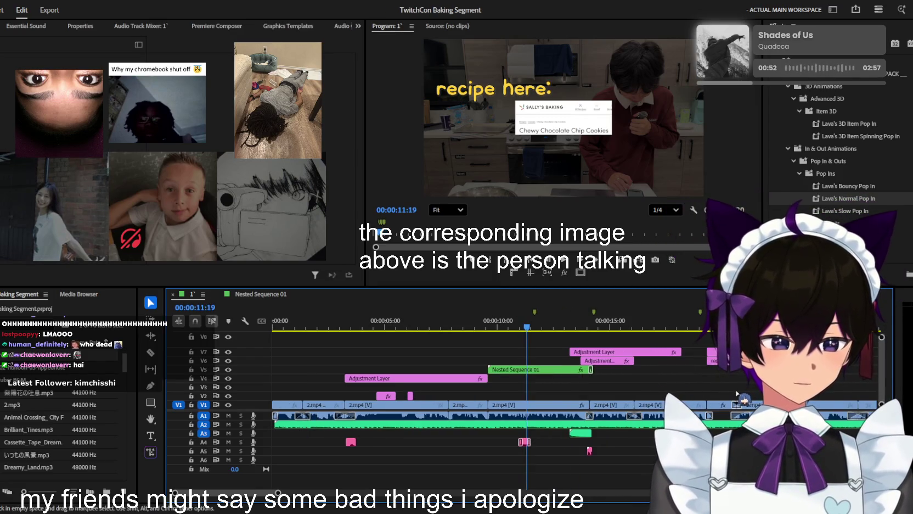
key(equal)
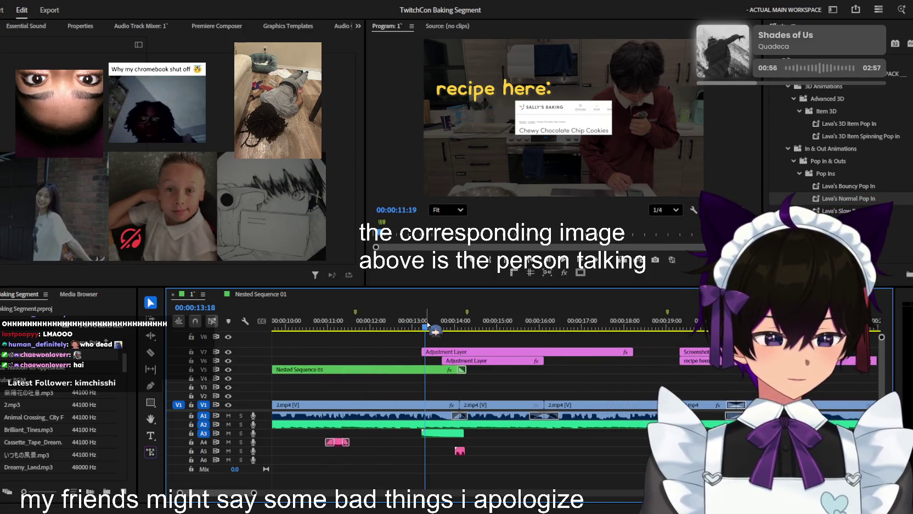
key(minus)
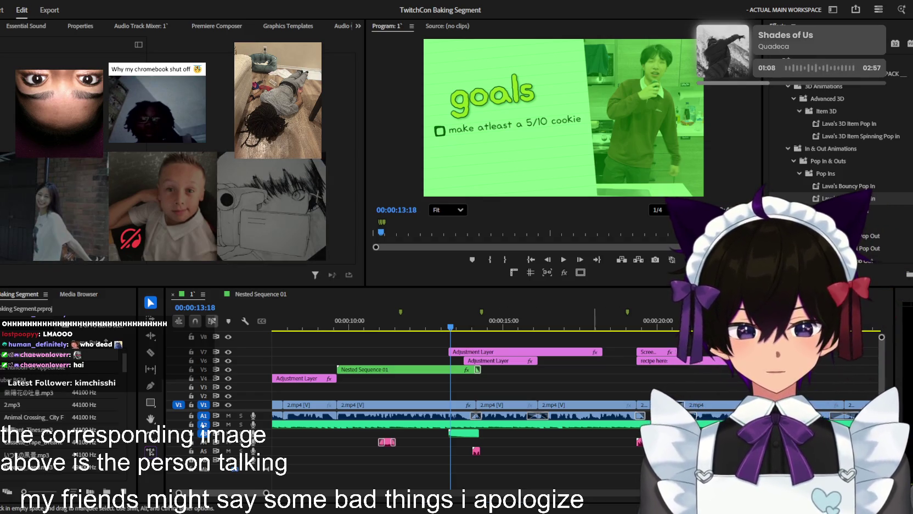
click(627, 326)
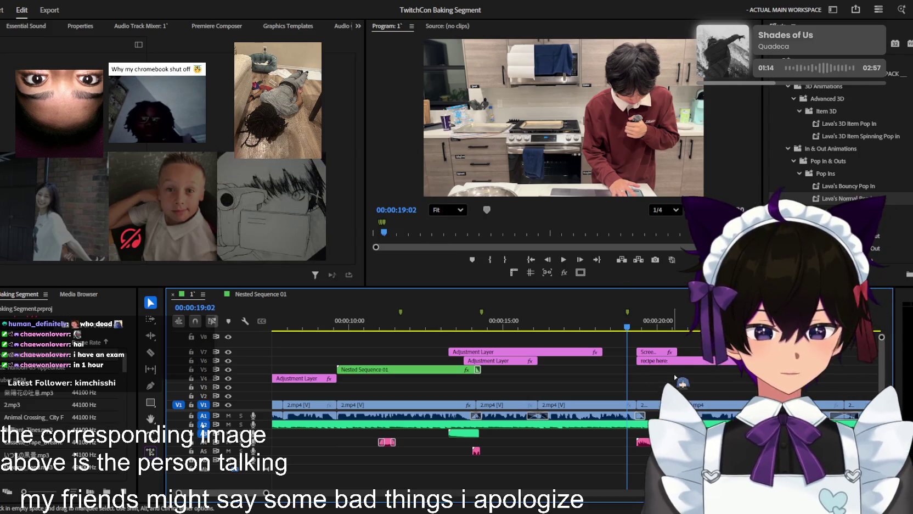
key(=)
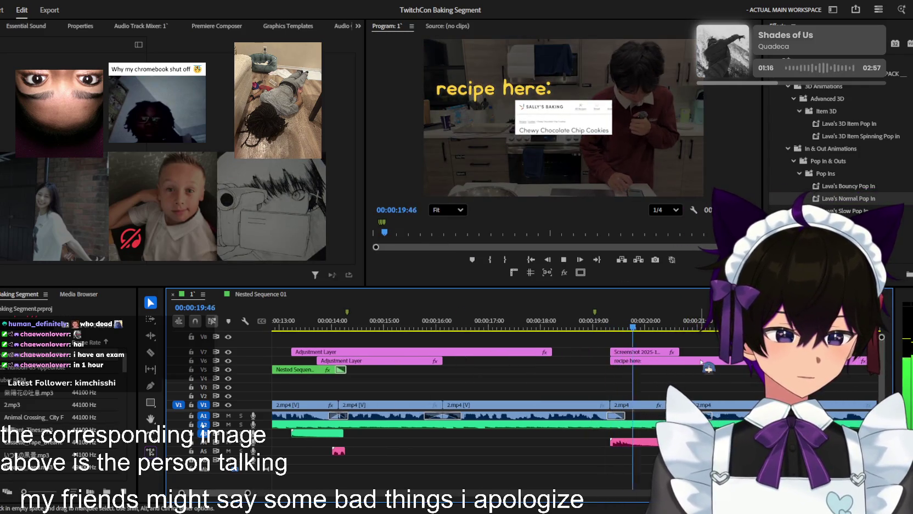
click(610, 326)
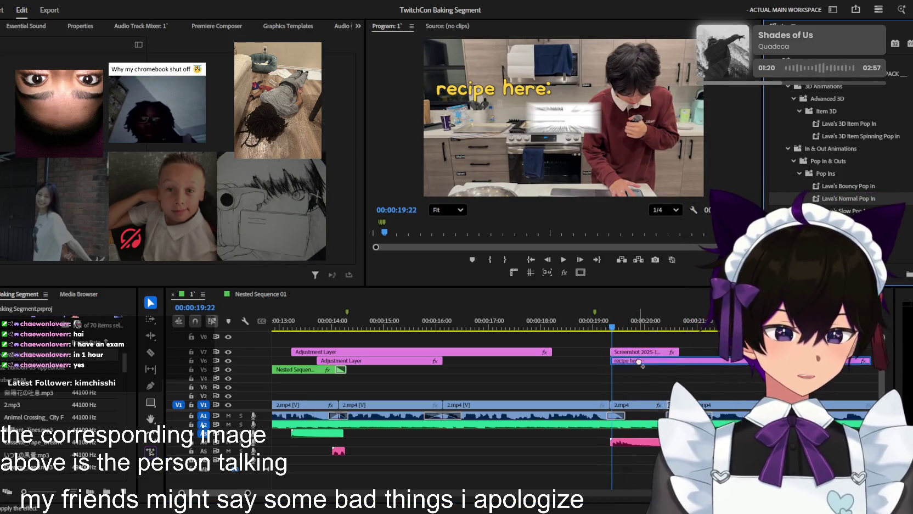
- Select the recipe screenshot and 'recipe here' clips and preview the overlay section
click(669, 353)
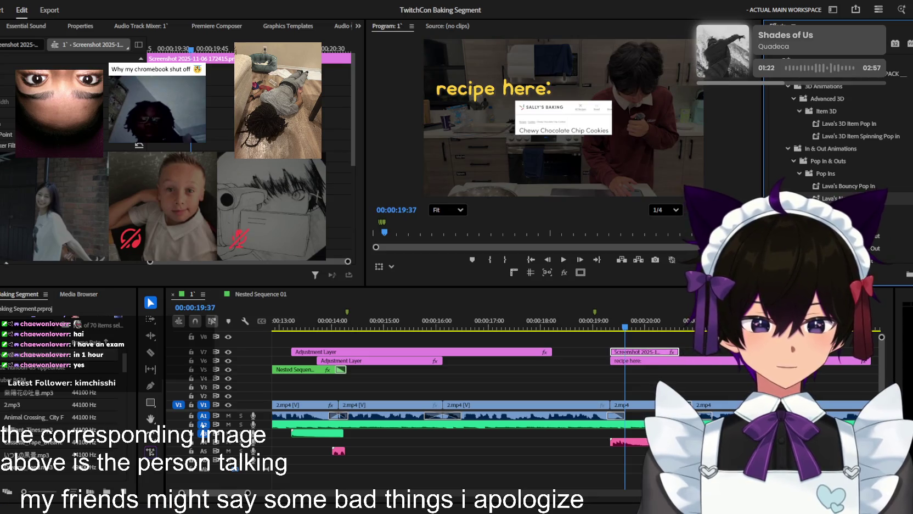
click(647, 359)
click(615, 327)
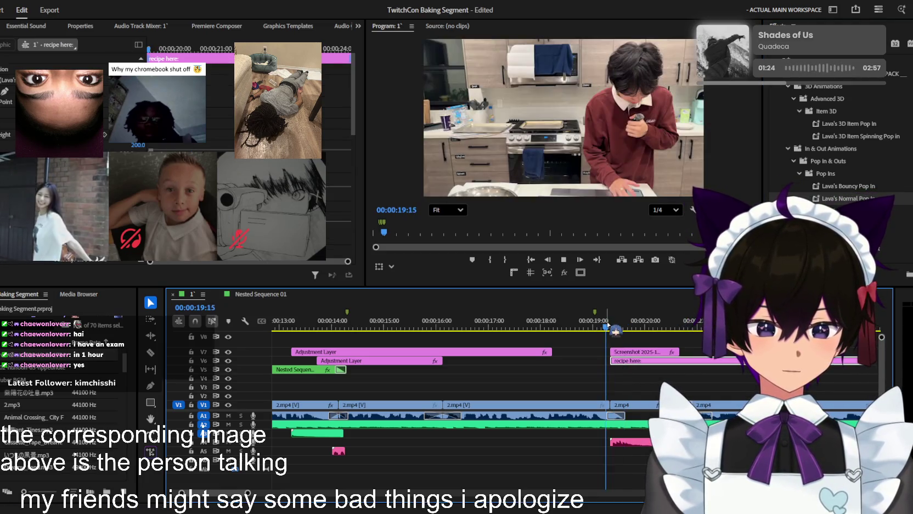
key(space)
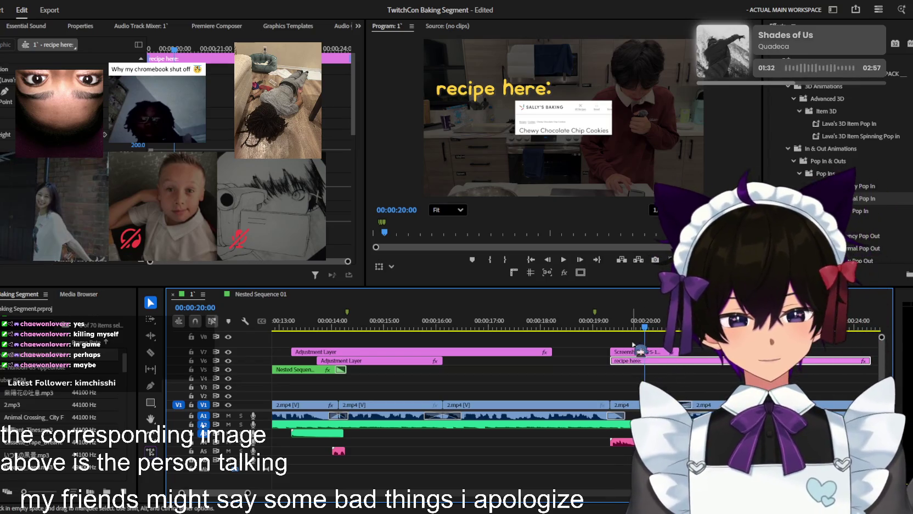
click(590, 324)
key(space)
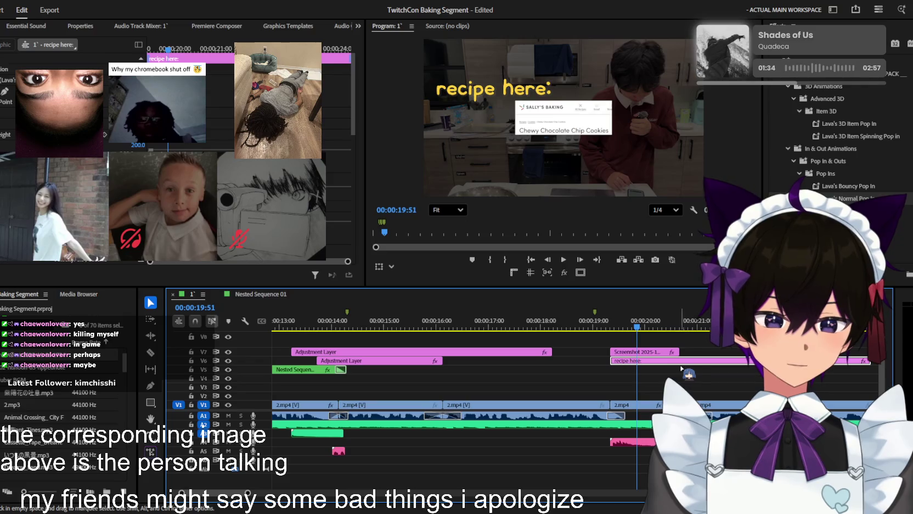
- Extend both recipe overlays on V6/V7 so they end past 00:00:20:00
key(v)
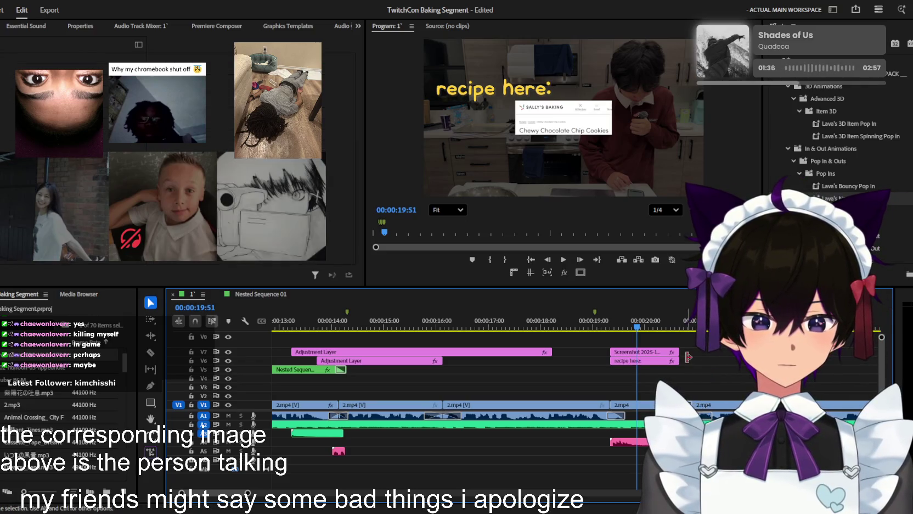
key(equal)
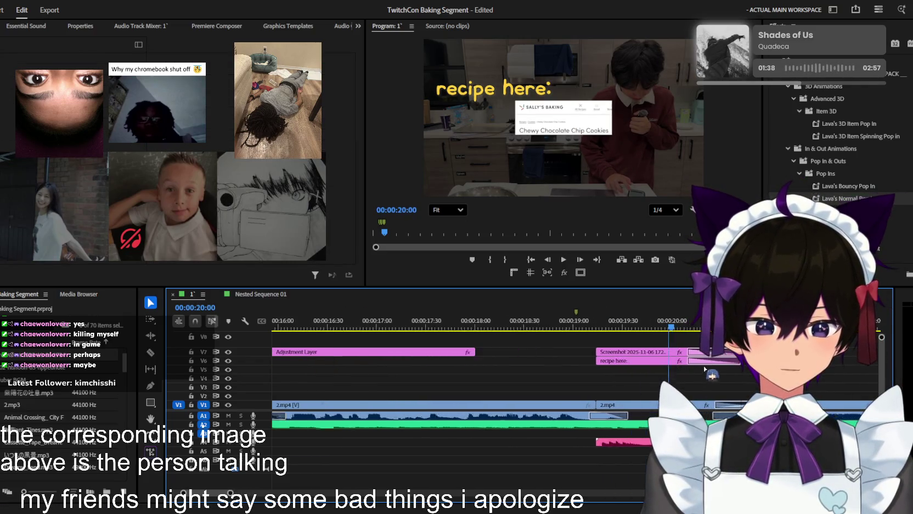
drag(714, 375, 722, 372)
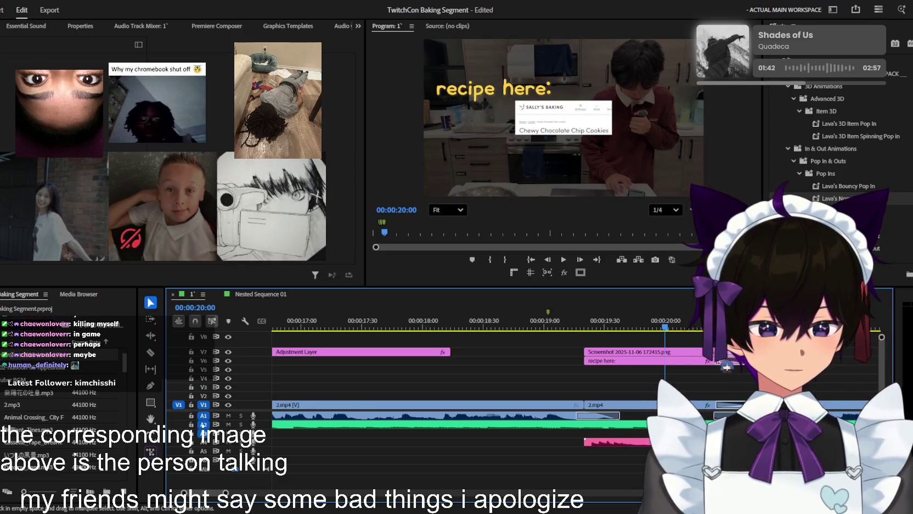
click(718, 364)
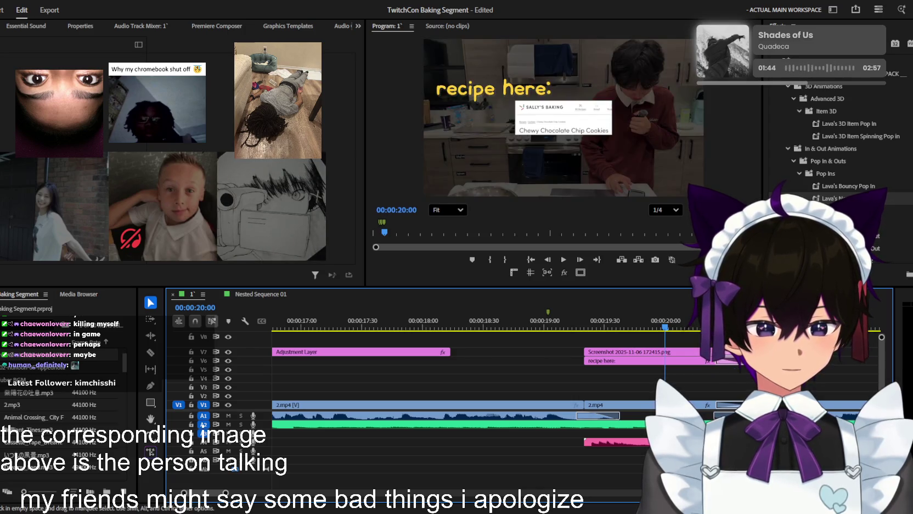
- Save the project and zoom out to show the whole sequence
key(minus)
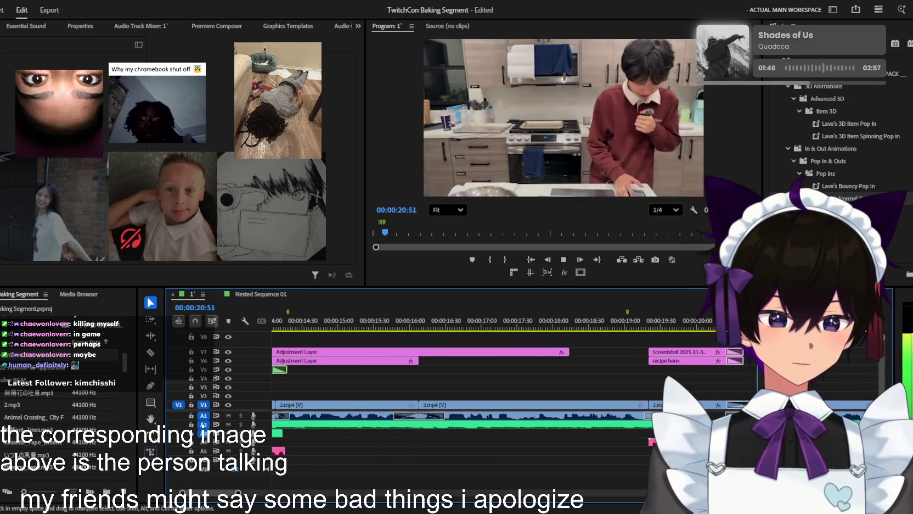
key(minus)
key(space)
key(ctrl+s)
key(minus)
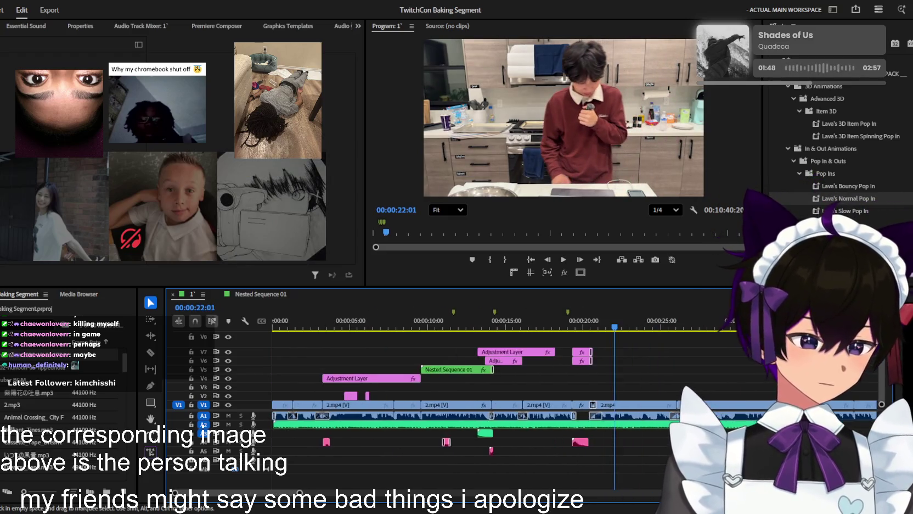
key(minus)
key(minus)
click(488, 329)
- Play the sequence from the start to 00:00:08:21, then bring in michaeljordan-mj.gif
key(Home)
key(space)
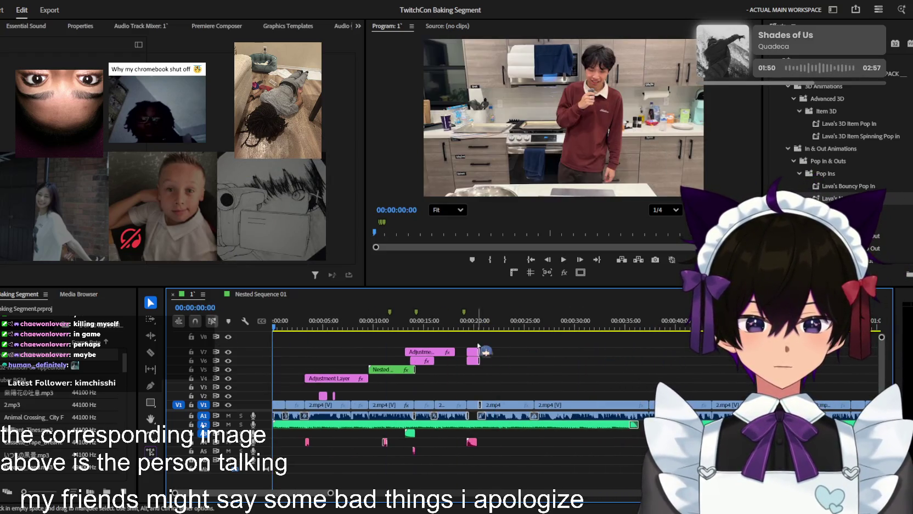
key(equal)
key(equal)
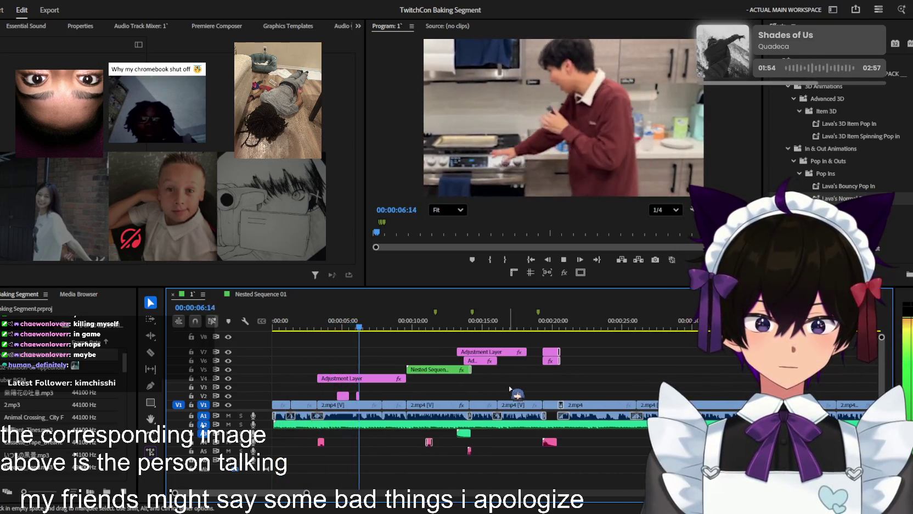
key(space)
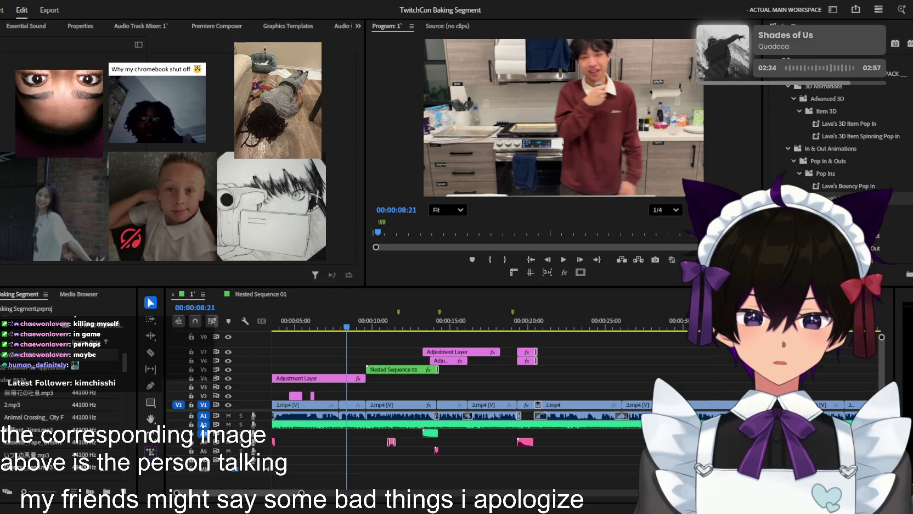
key(shift+3)
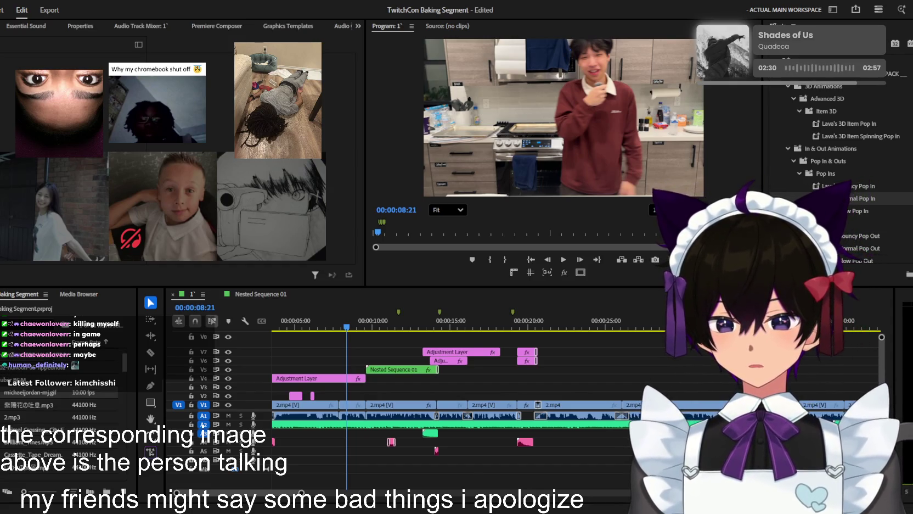
- Place michaeljordan-mj.gif on V3 near six seconds over the kitchen shot
drag(30, 392, 580, 387)
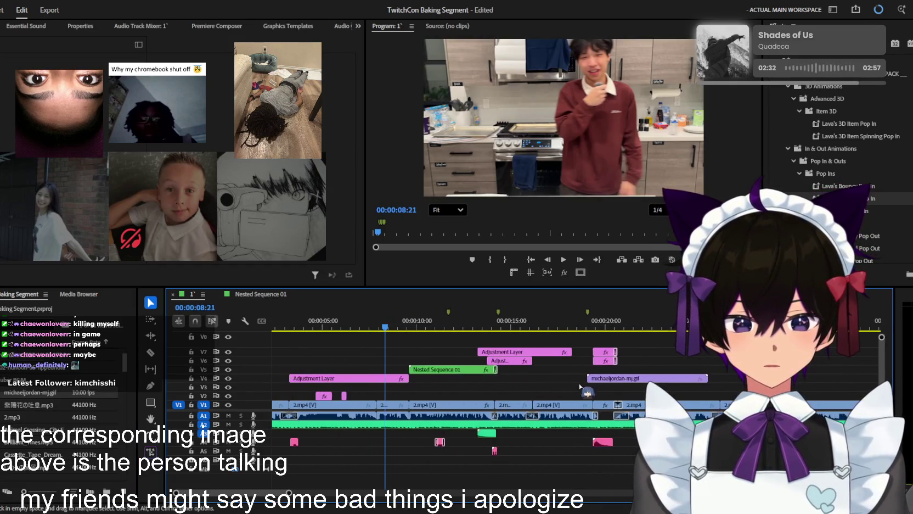
drag(439, 321, 354, 323)
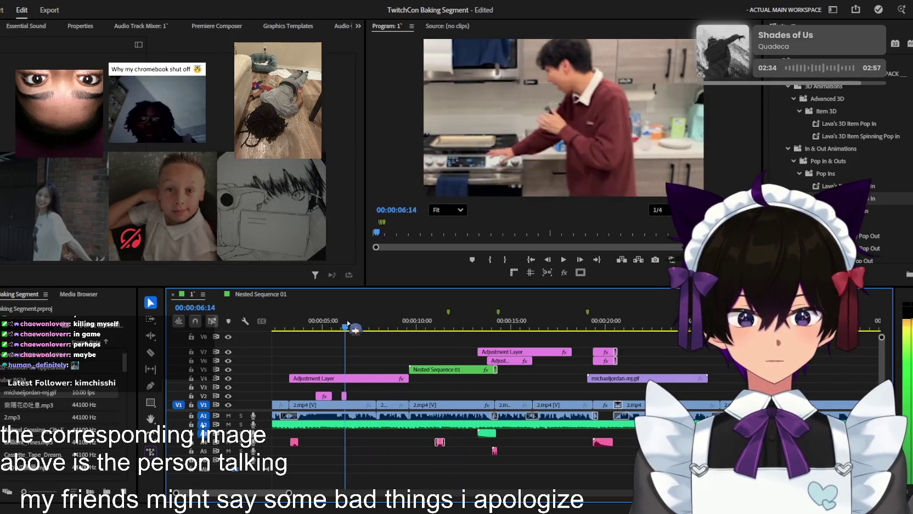
drag(612, 378, 436, 393)
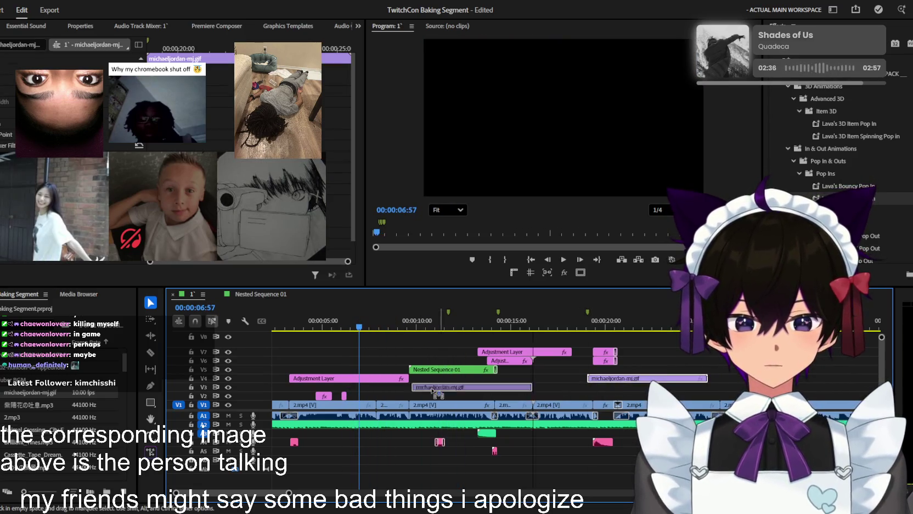
key(space)
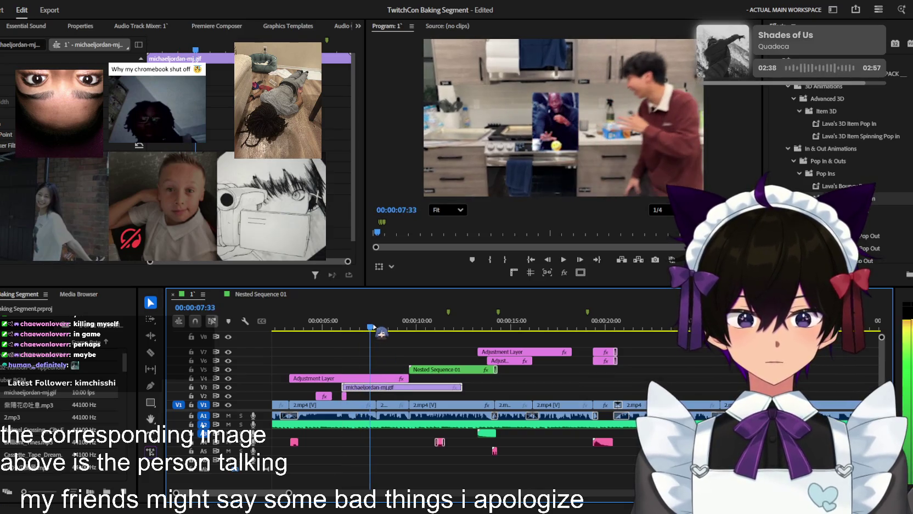
click(379, 396)
- Trim the gif to start later, add a fade, and replay the pop-up around 00:00:07
key(=)
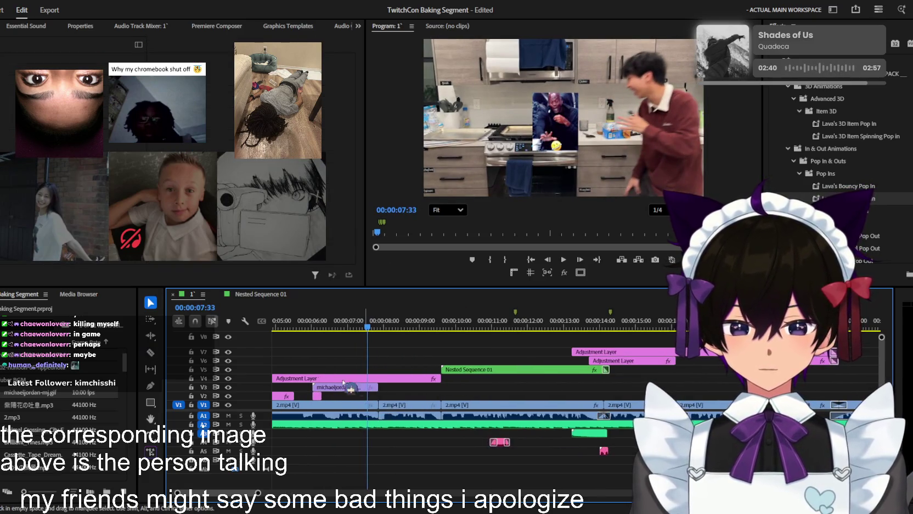
drag(307, 386, 330, 386)
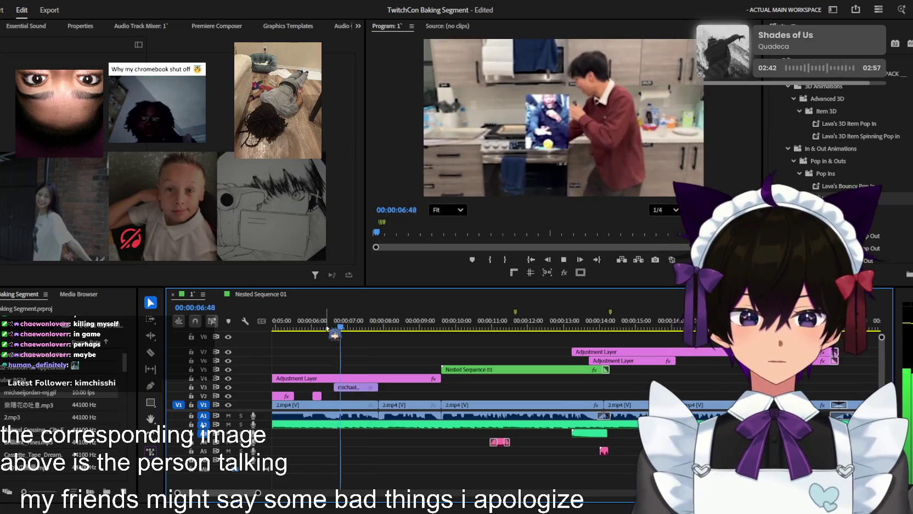
click(353, 386)
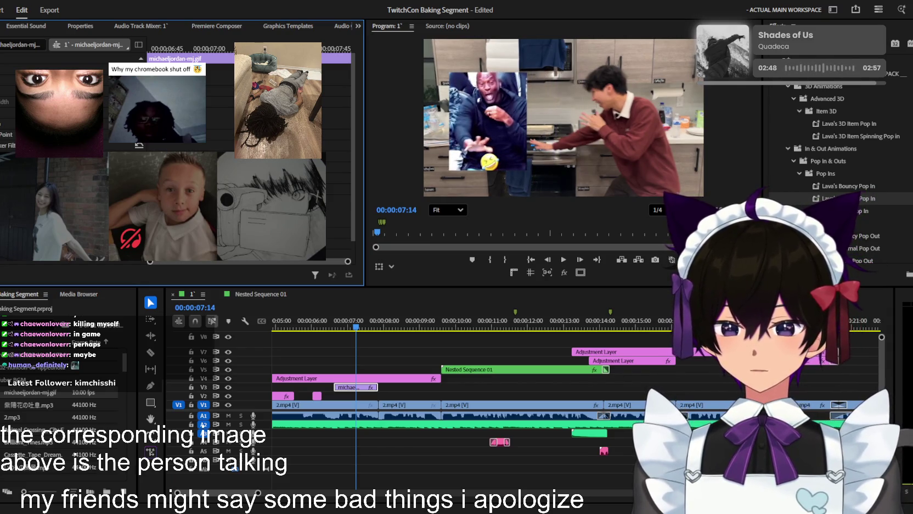
click(348, 328)
key(space)
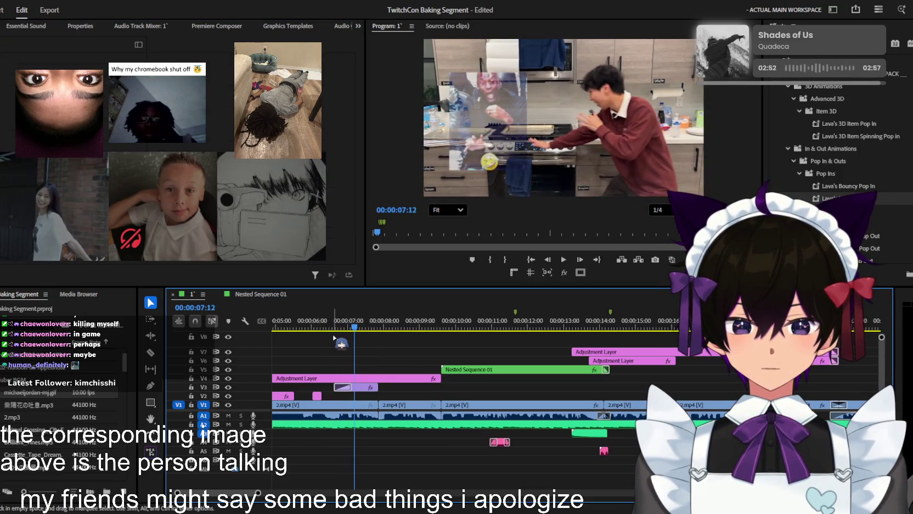
click(338, 328)
key(space)
key(space)
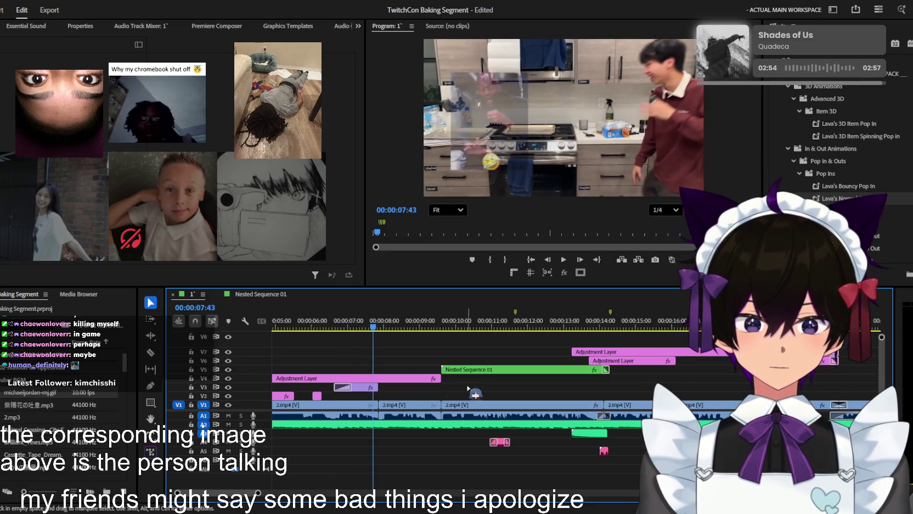
key(space)
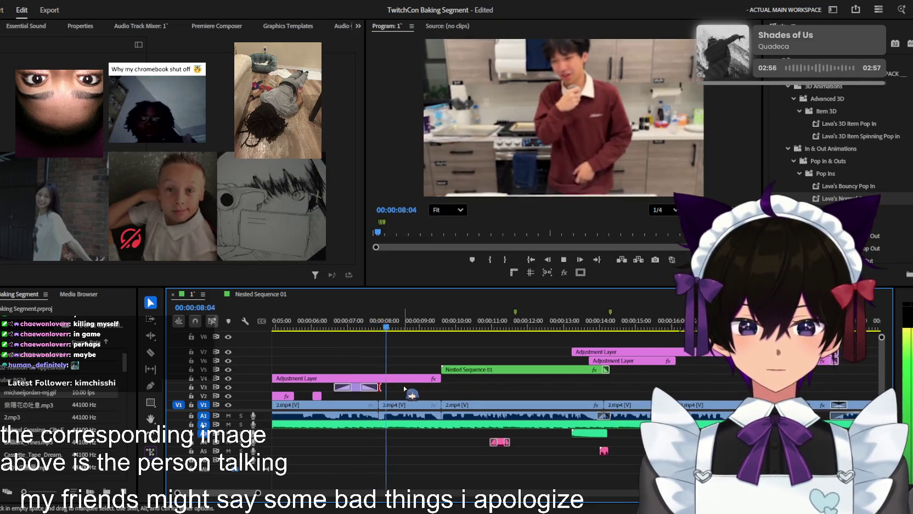
key(minus)
key(equal)
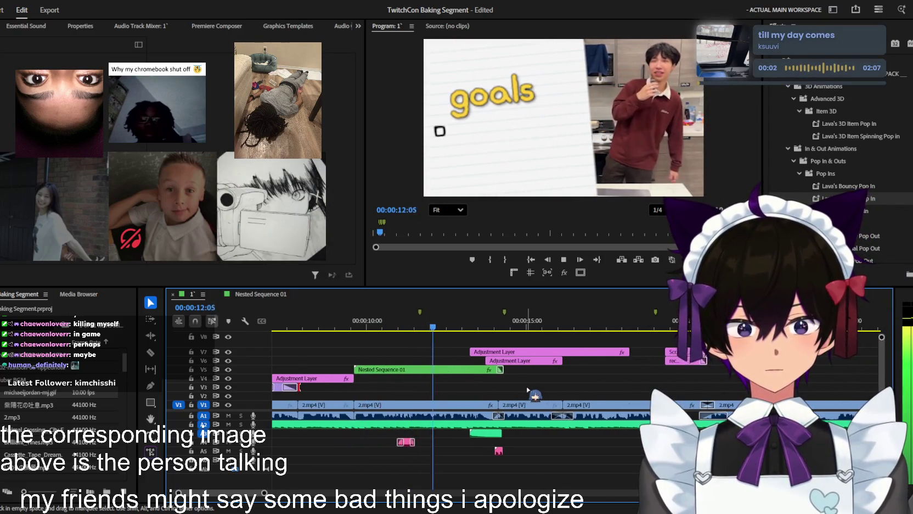
- Preview the goals checklist section from 00:00:11:58
key(equal)
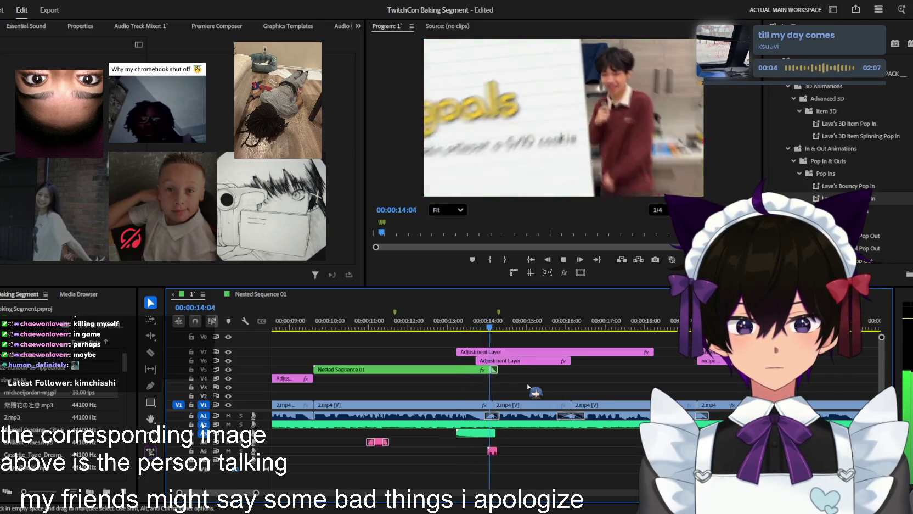
key(minus)
key(space)
click(408, 319)
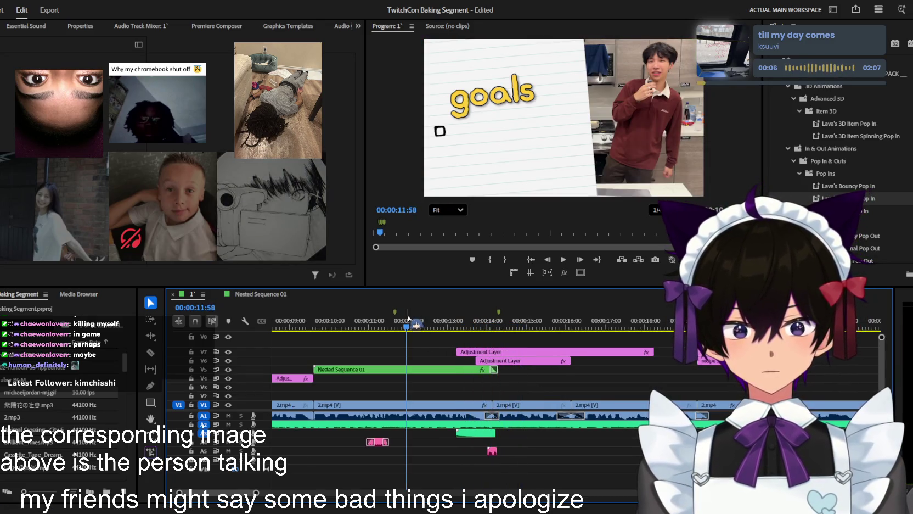
key(space)
key(space)
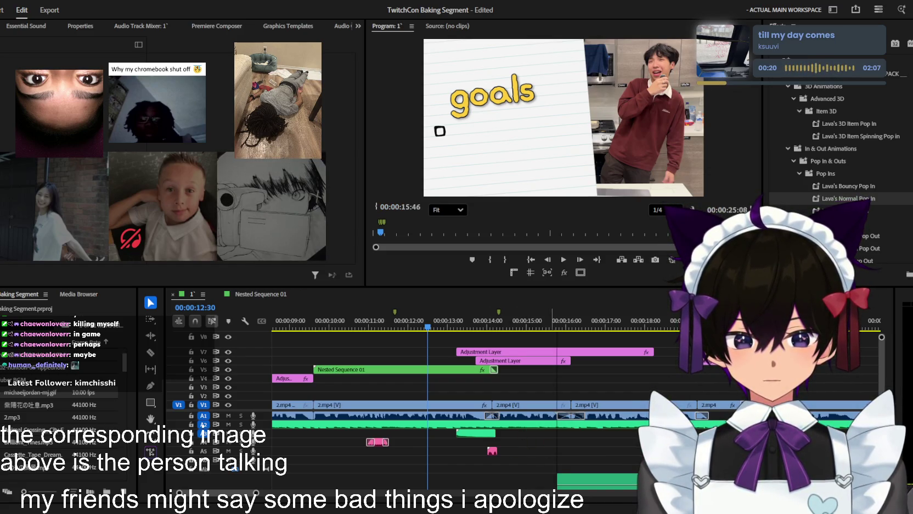
- Jump to the green audio clip's start and save the project
scroll(540, 445, down, 3)
scroll(539, 445, down, 2)
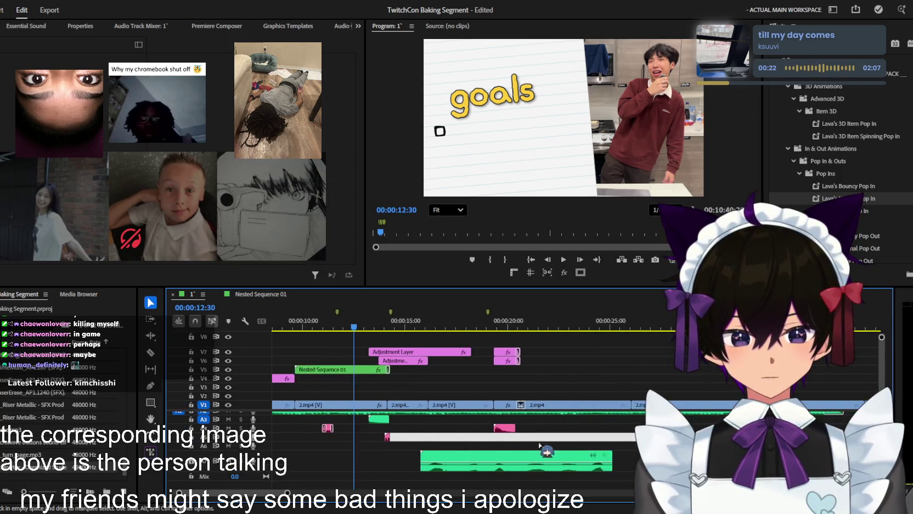
key(Down)
key(v)
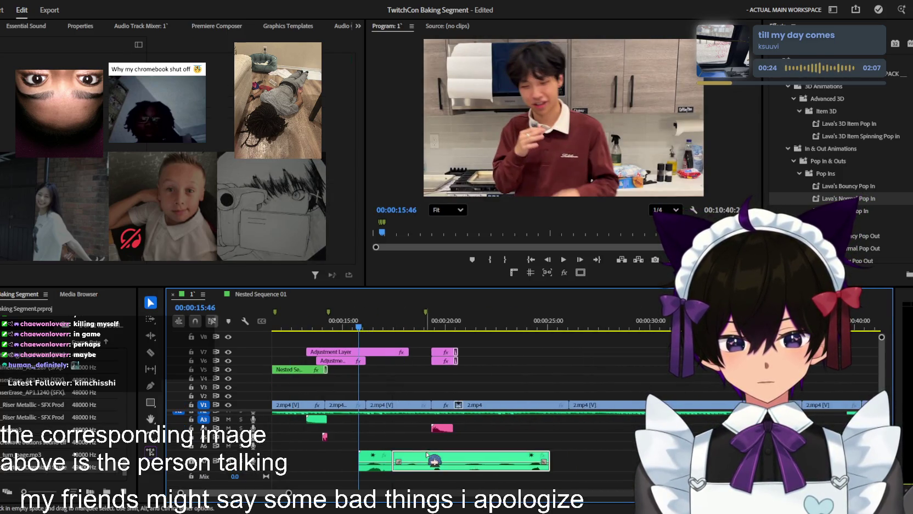
key(equal)
key(equal)
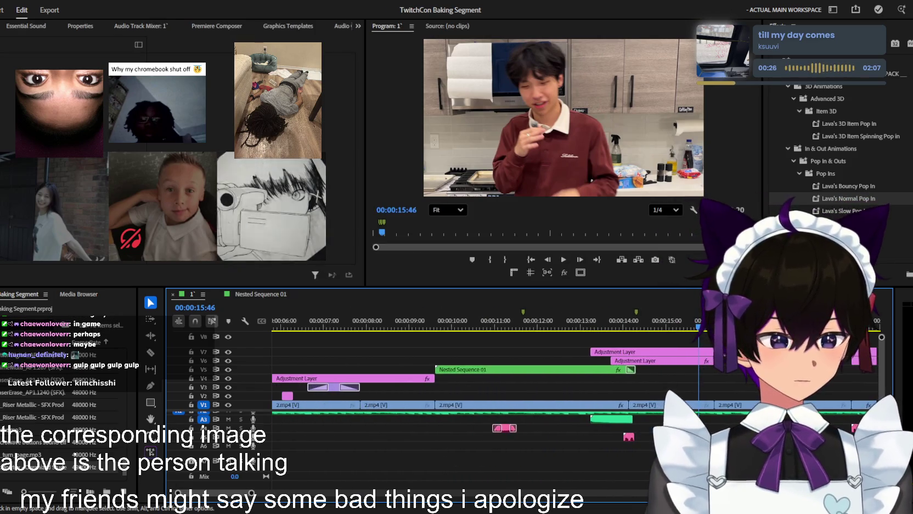
key(ctrl+s)
- Place the Borrtex 'Organized Student' SFX under the goals checklist near 00:00:12:00, nudged slightly later
drag(72, 428, 555, 432)
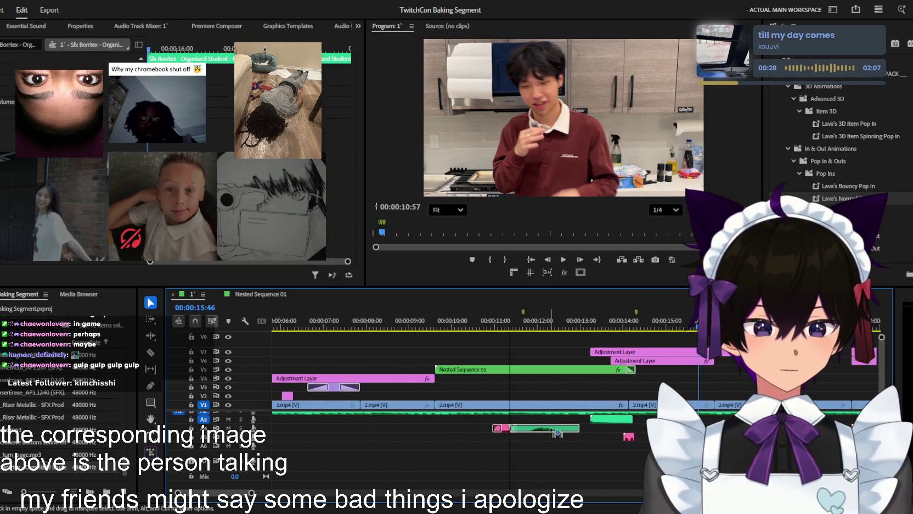
click(547, 328)
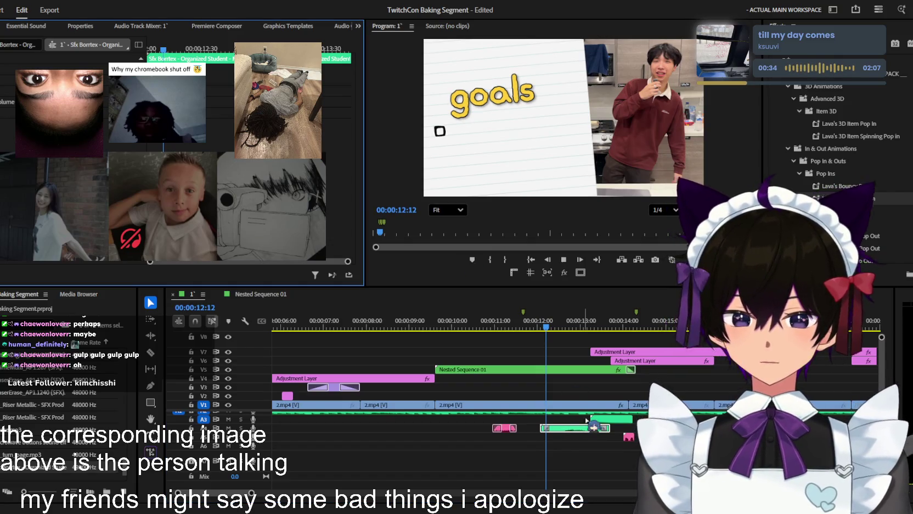
drag(586, 419, 600, 436)
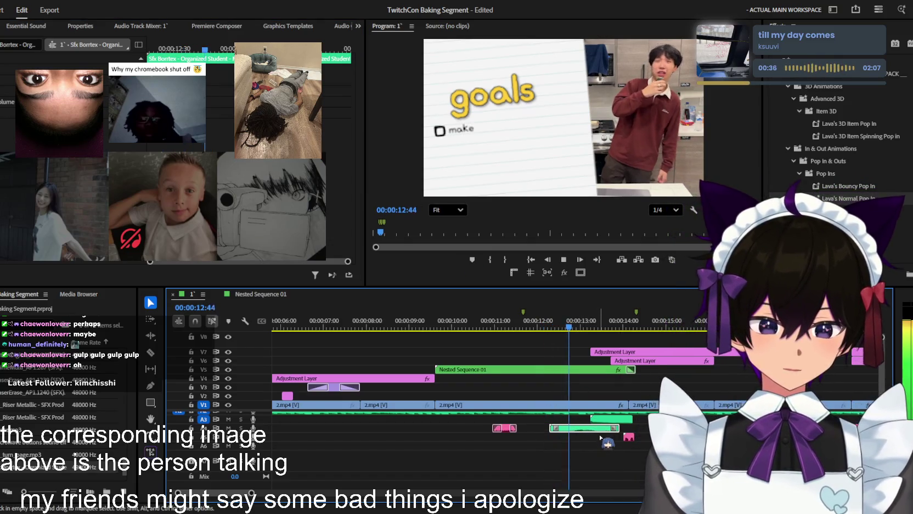
key(equal)
key(space)
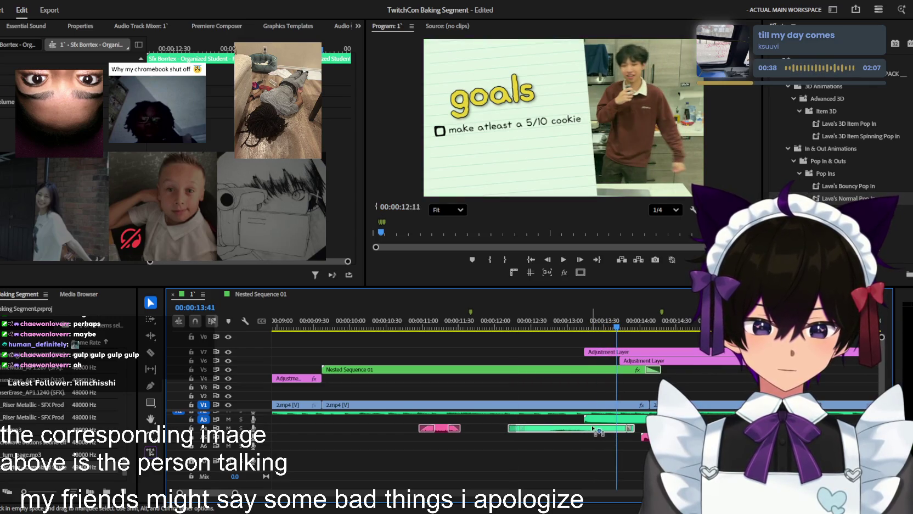
- Replay the goals section with its sound from about 12:39, then zoom out to the recipe overlay
key(Right)
key(Right)
key(Right)
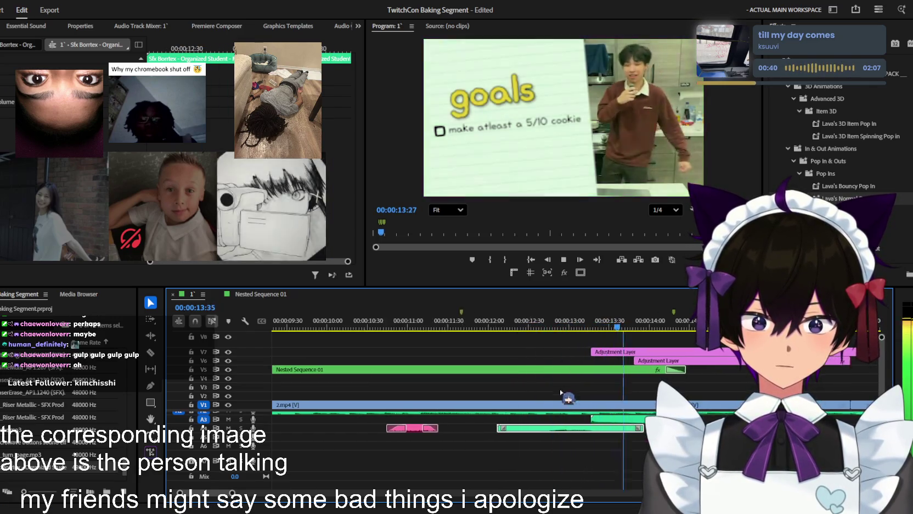
key(equal)
click(545, 323)
key(space)
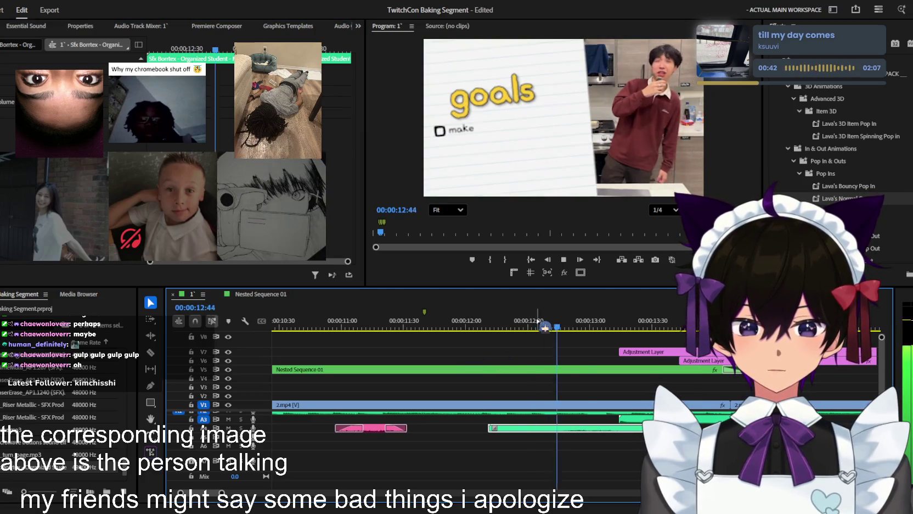
key(minus)
scroll(613, 396, up, 1)
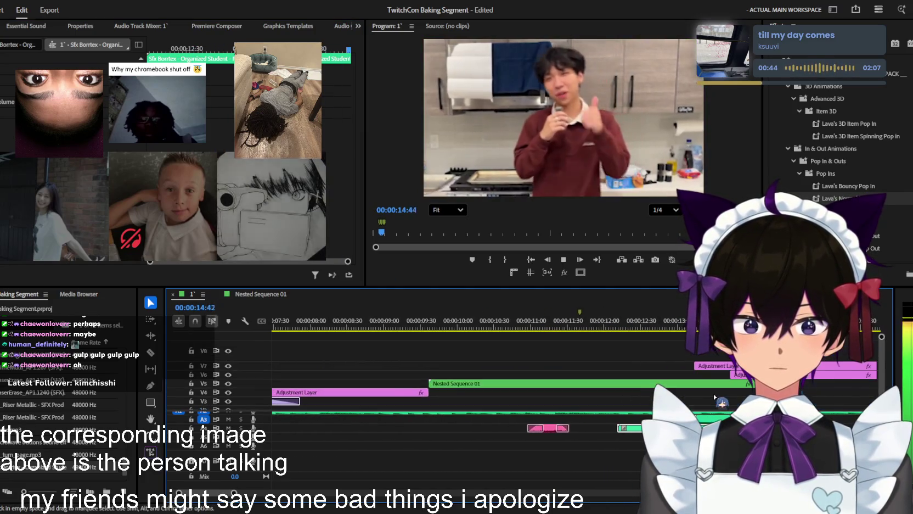
key(minus)
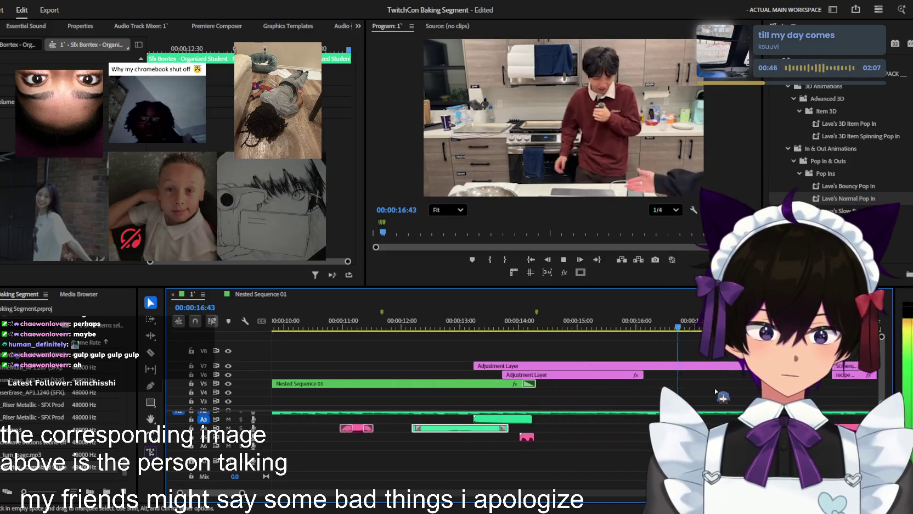
scroll(716, 391, down, 1)
key(minus)
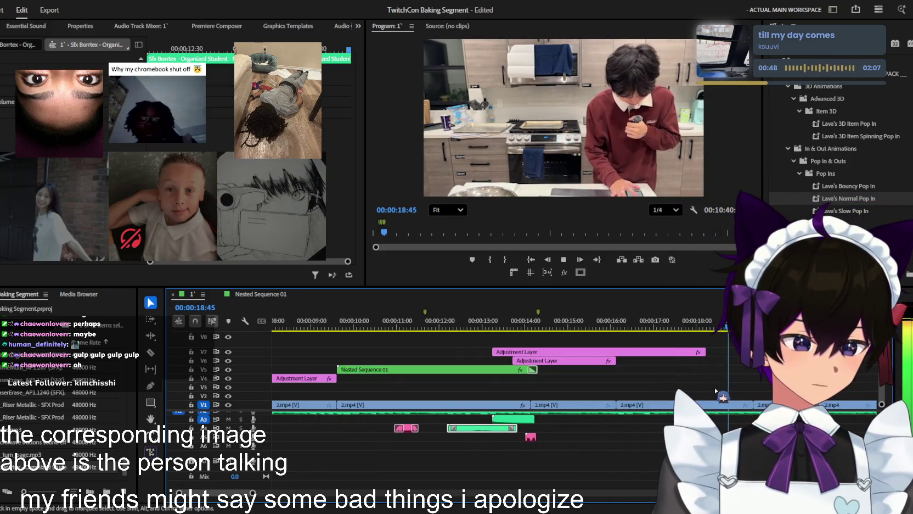
key(minus)
key(space)
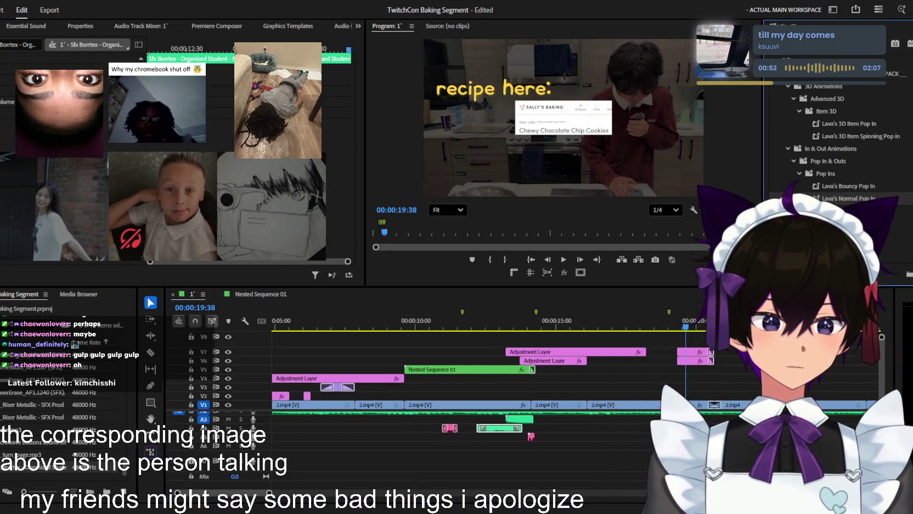
scroll(839, 148, down, 5)
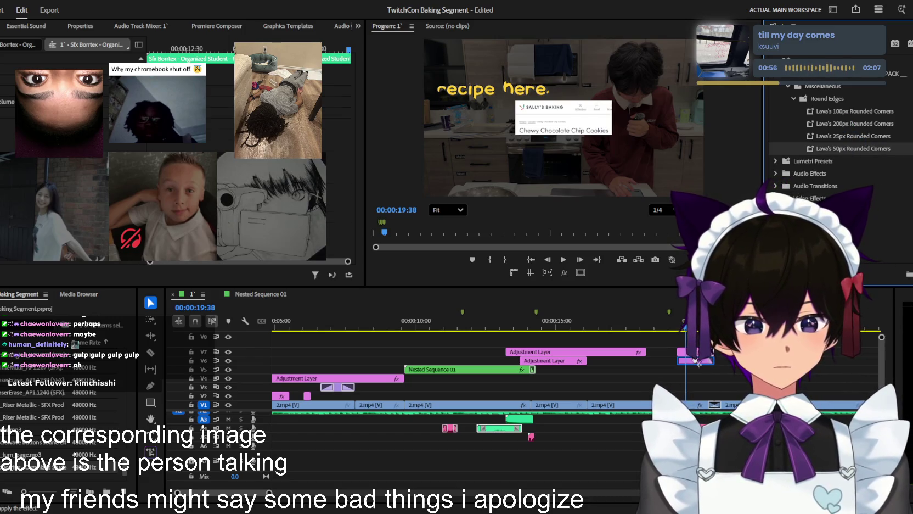
- Apply a rounded-corners preset to the 'recipe here' clip and pick the thin black outline preset
drag(698, 362, 696, 361)
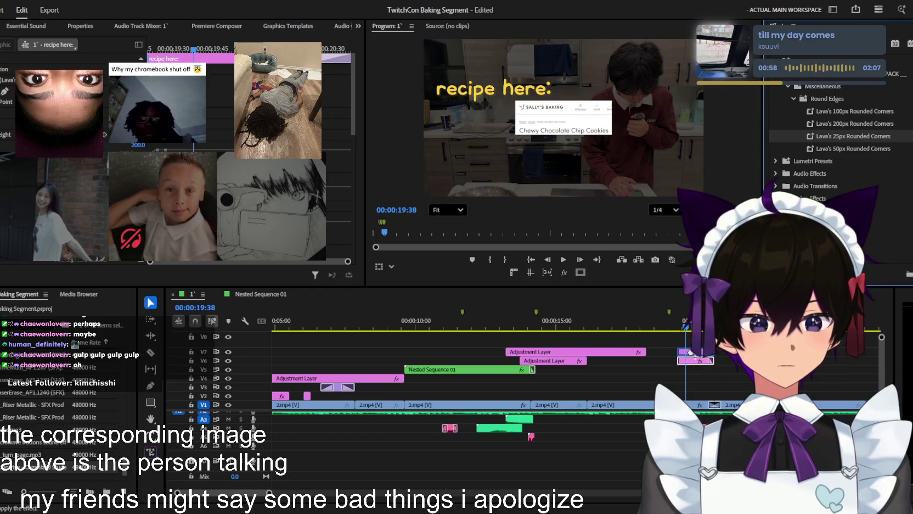
click(691, 353)
click(677, 325)
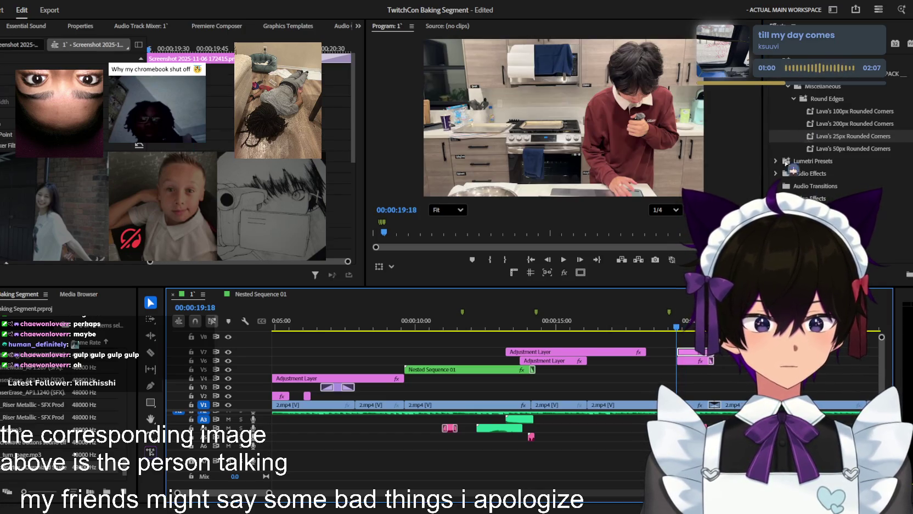
click(686, 327)
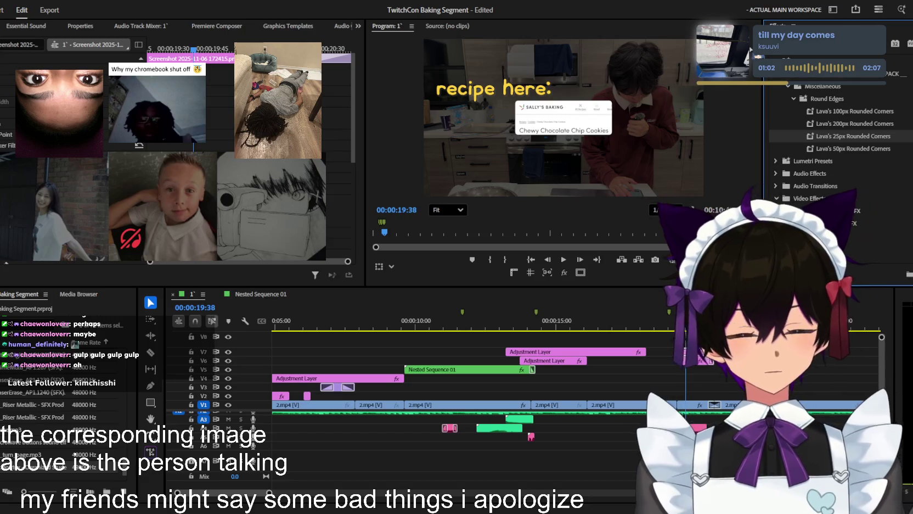
scroll(840, 181, up, 5)
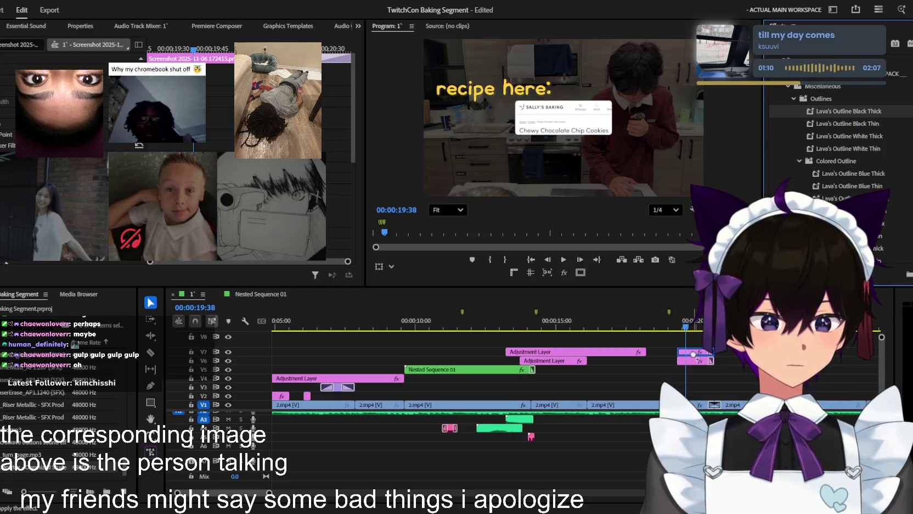
click(854, 125)
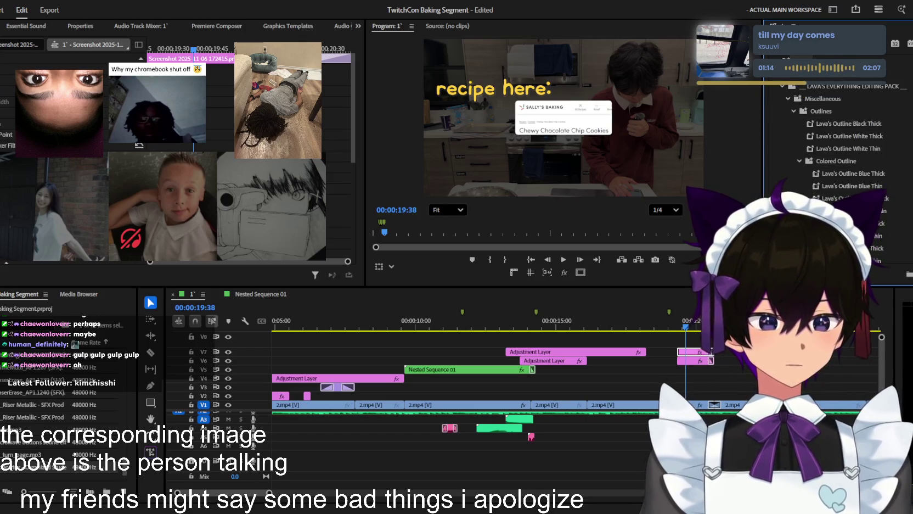
- Apply Lava's Black Thin Drop Shadow to the 'recipe here' caption and screenshot overlay
scroll(845, 165, down, 5)
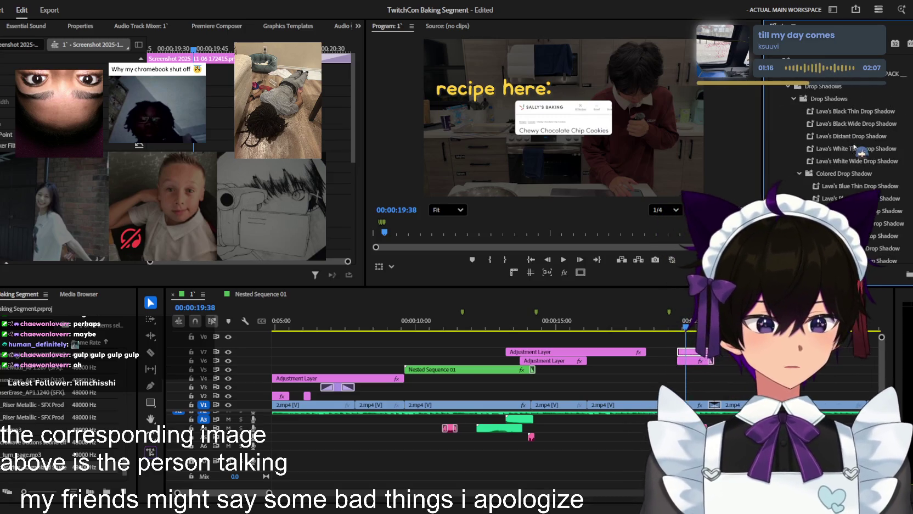
drag(709, 360, 709, 360)
drag(873, 136, 701, 352)
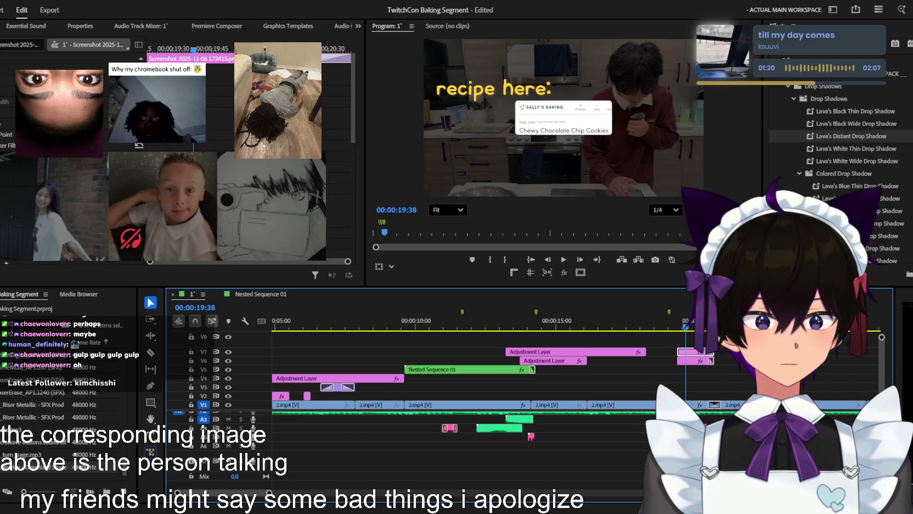
drag(854, 111, 702, 354)
scroll(705, 359, up, 2)
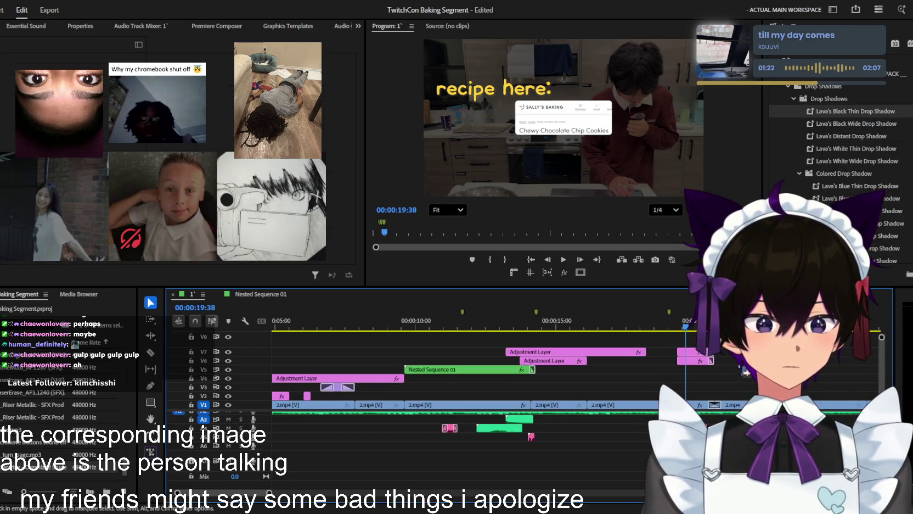
scroll(680, 364, up, 2)
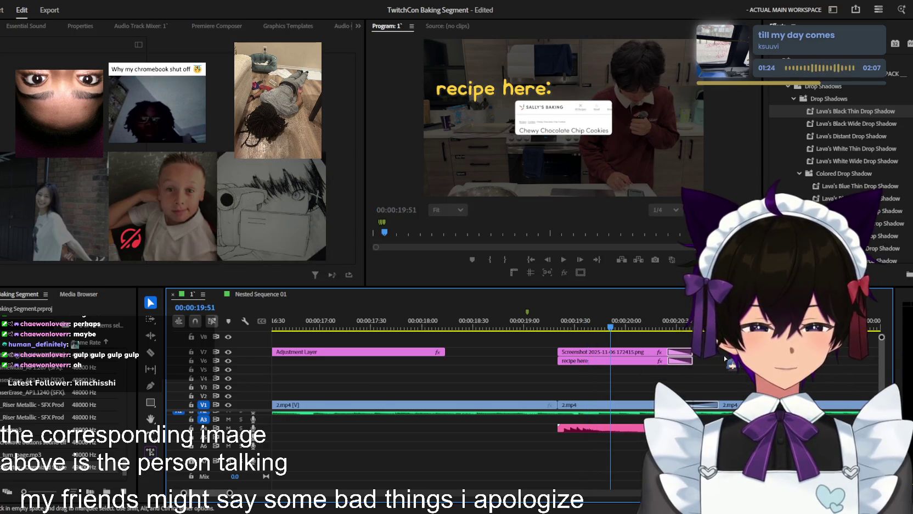
scroll(658, 308, down, 3)
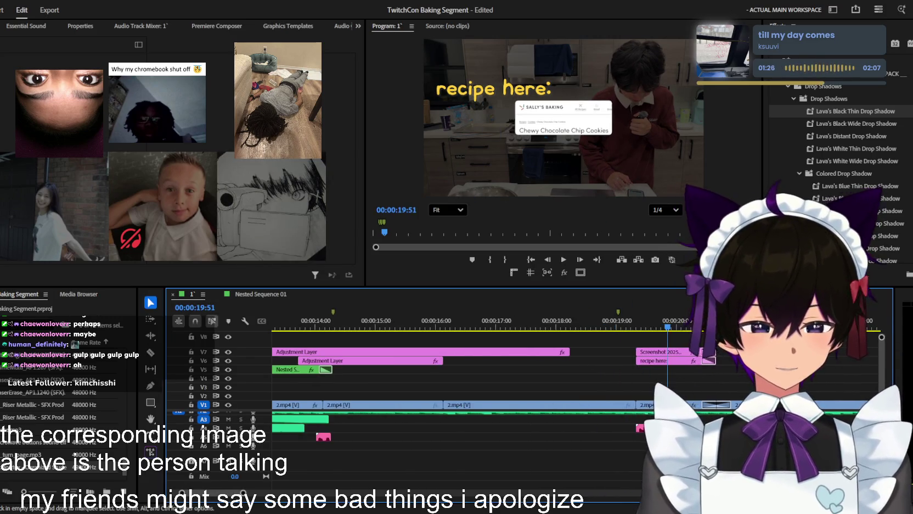
key(space)
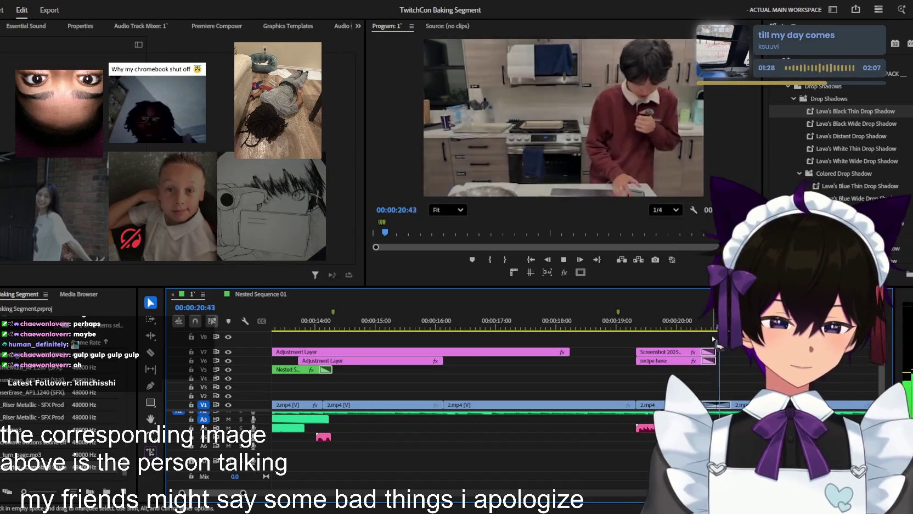
key(minus)
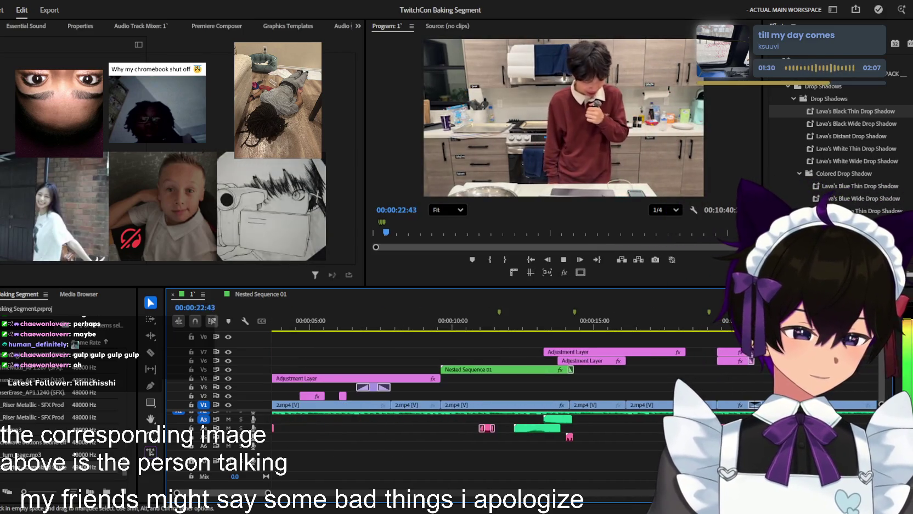
key(space)
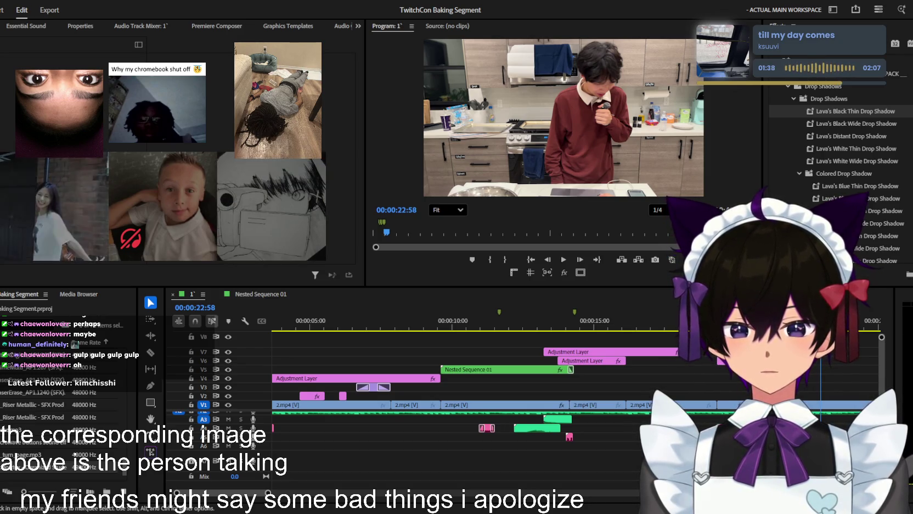
click(632, 326)
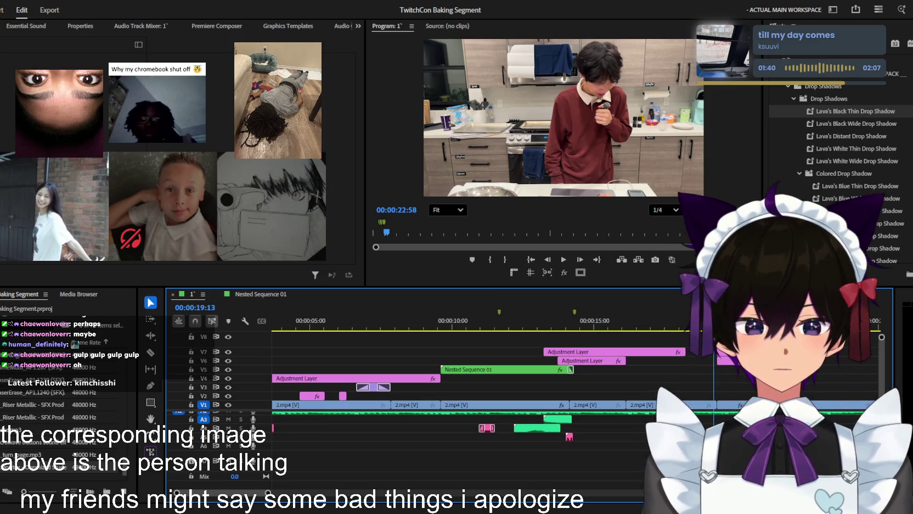
key(space)
key(=)
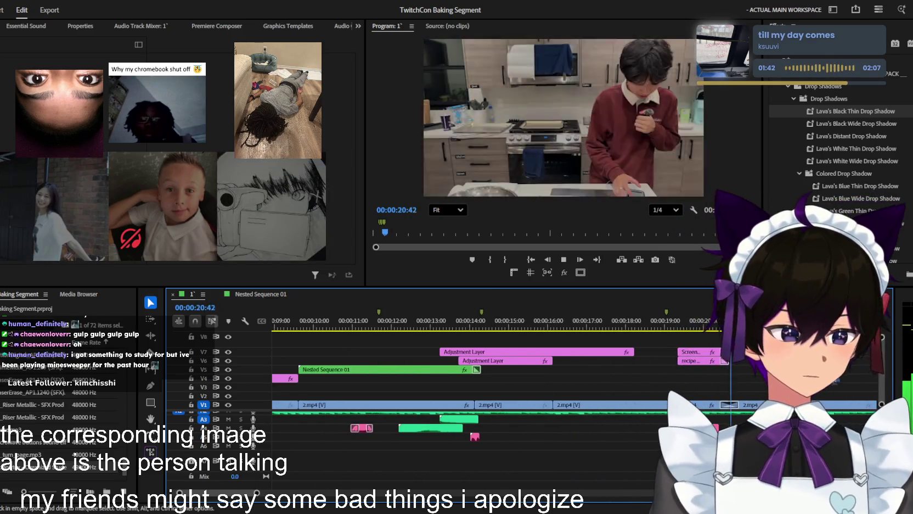
key(space)
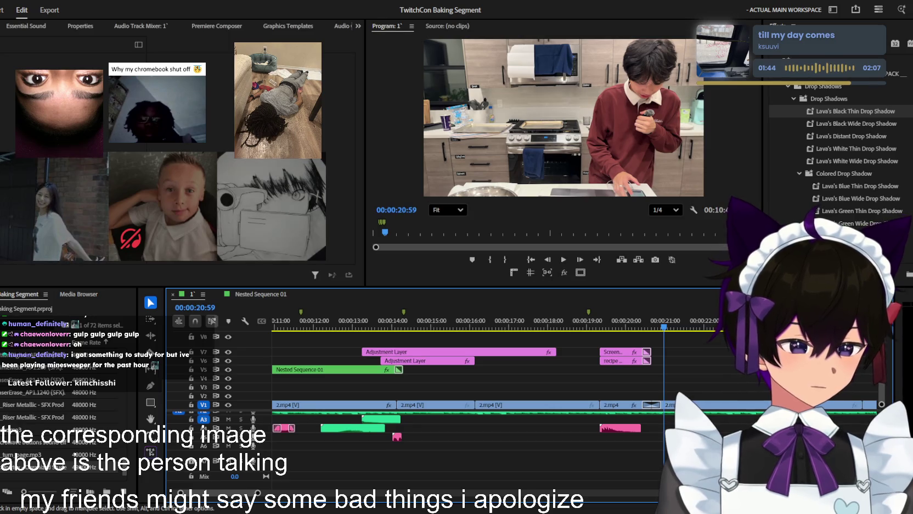
scroll(831, 378, down, 3)
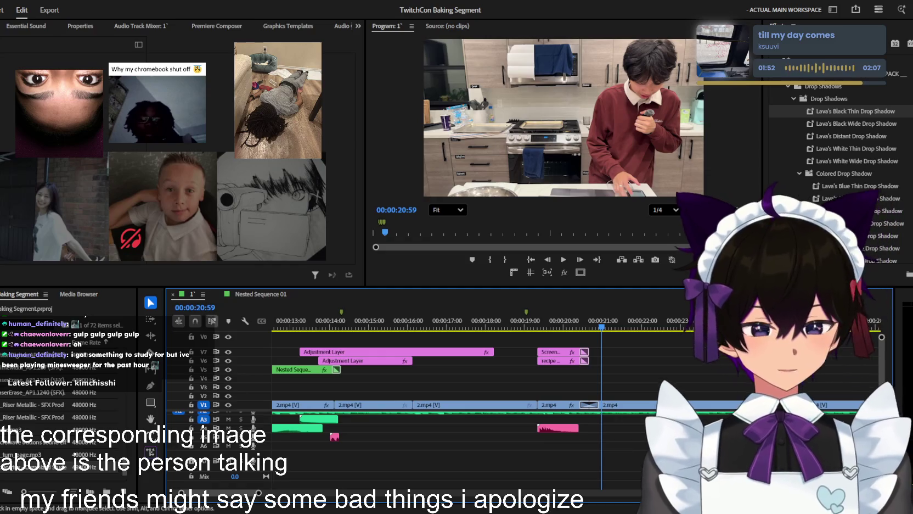
key(minus)
key(minus)
scroll(516, 436, up, 5)
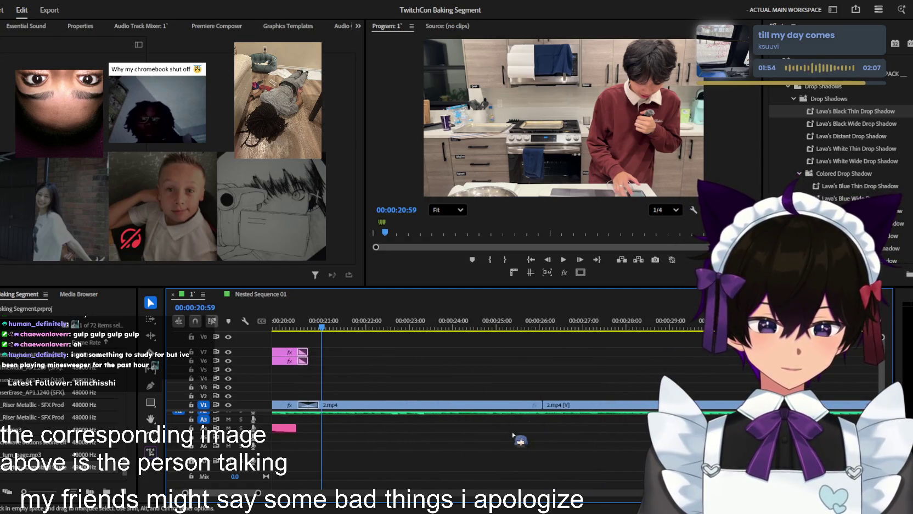
scroll(509, 437, down, 5)
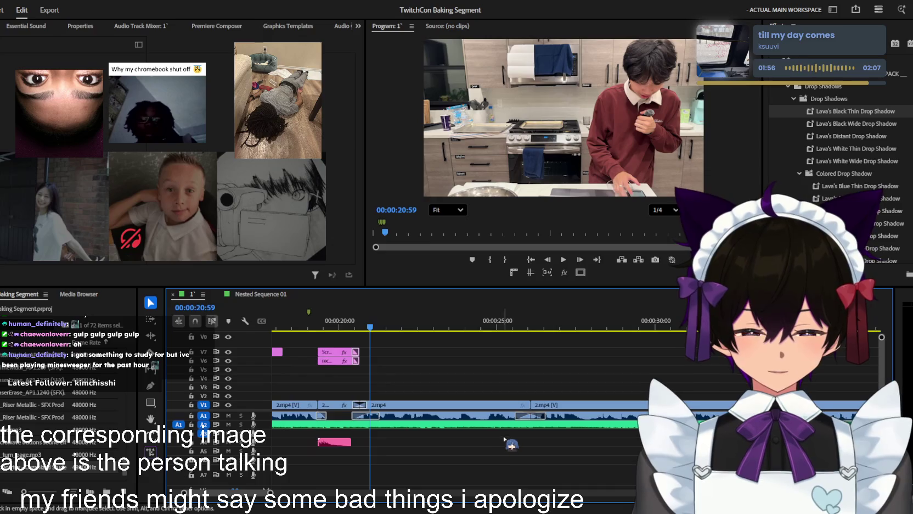
click(459, 320)
scroll(466, 324, up, 2)
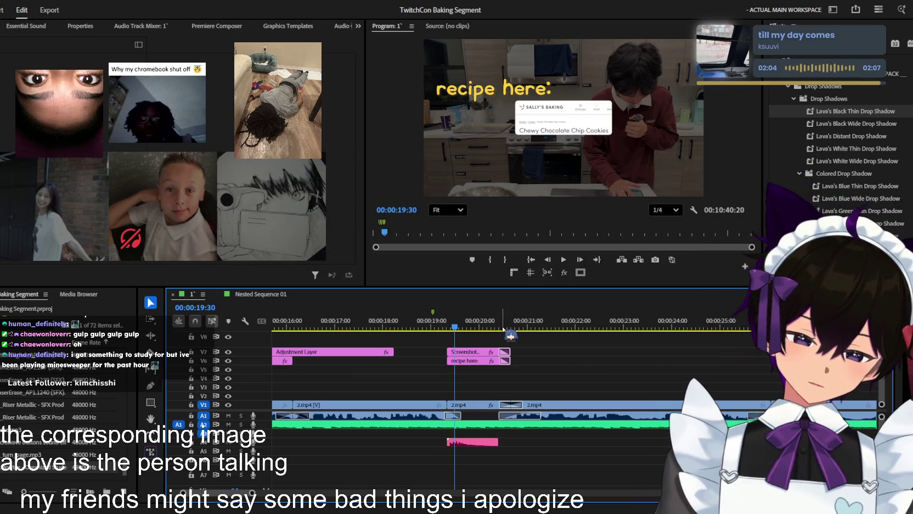
key(space)
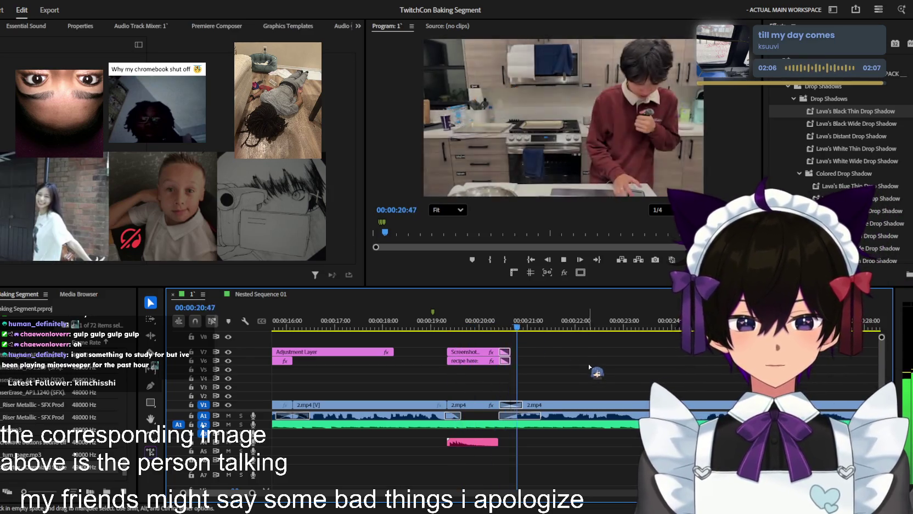
key(minus)
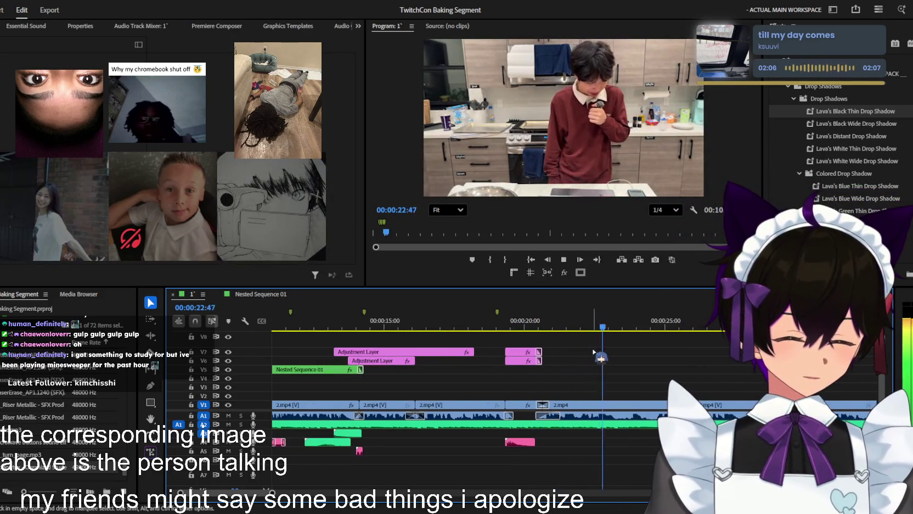
key(minus)
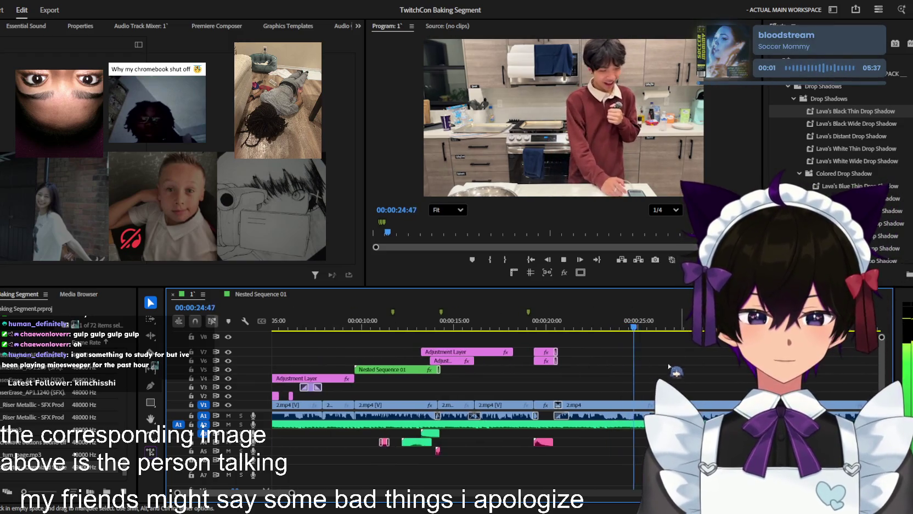
key(equal)
drag(606, 325, 564, 328)
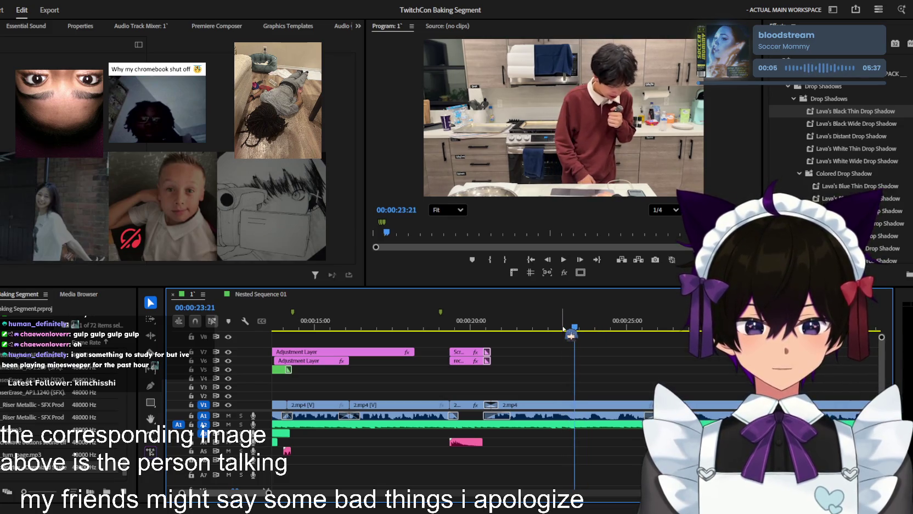
drag(563, 328, 545, 328)
key(space)
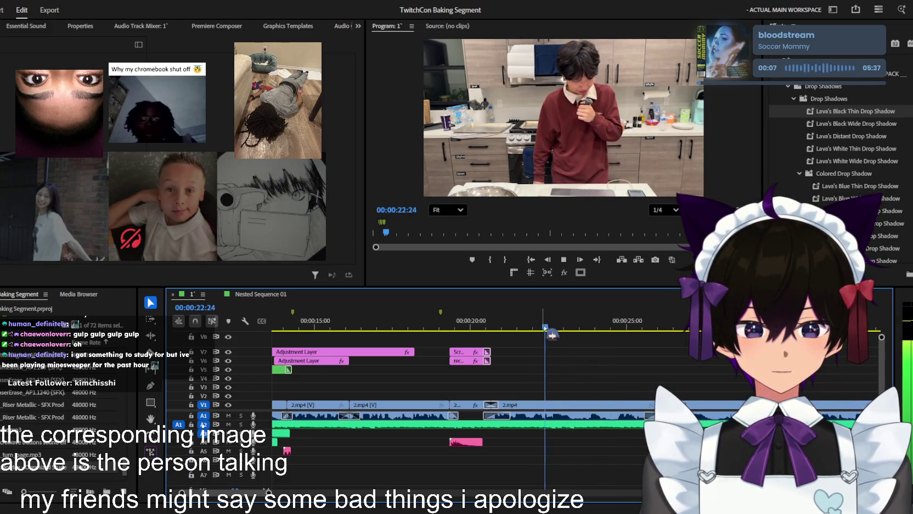
key(equal)
key(space)
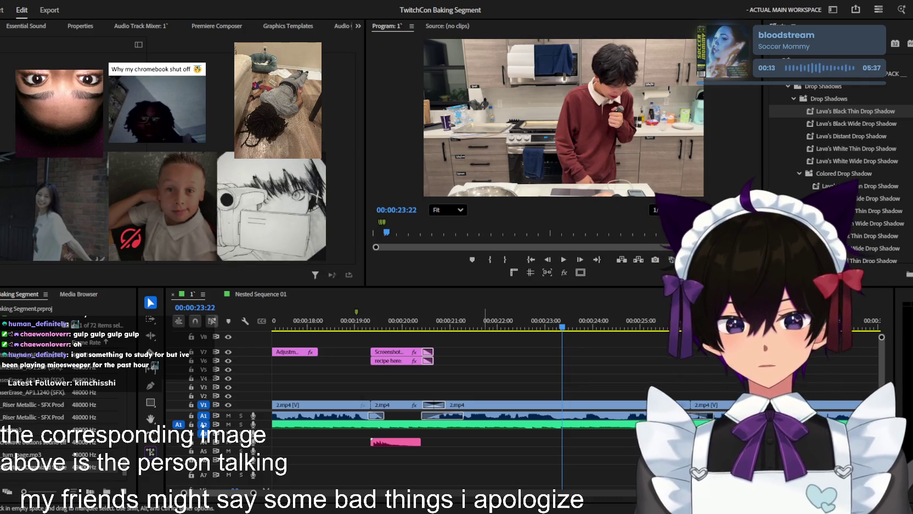
- Place the Doom (SFX).mp3 clip near 23:22, shift it slightly earlier, shorten its end, and replay
drag(658, 442, 556, 442)
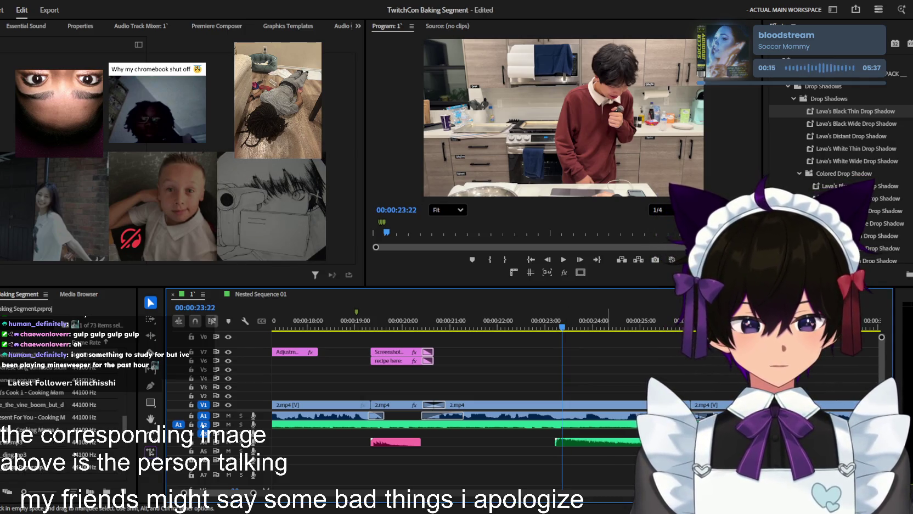
click(596, 442)
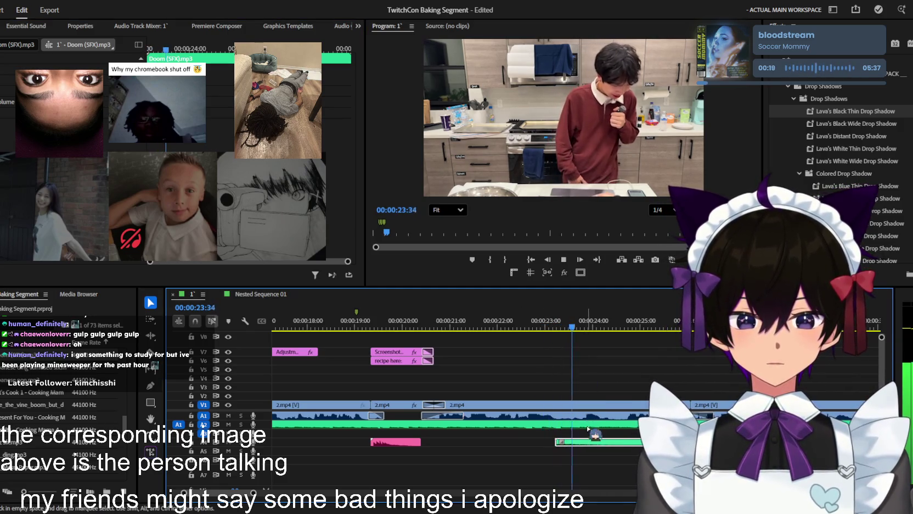
drag(586, 441, 574, 440)
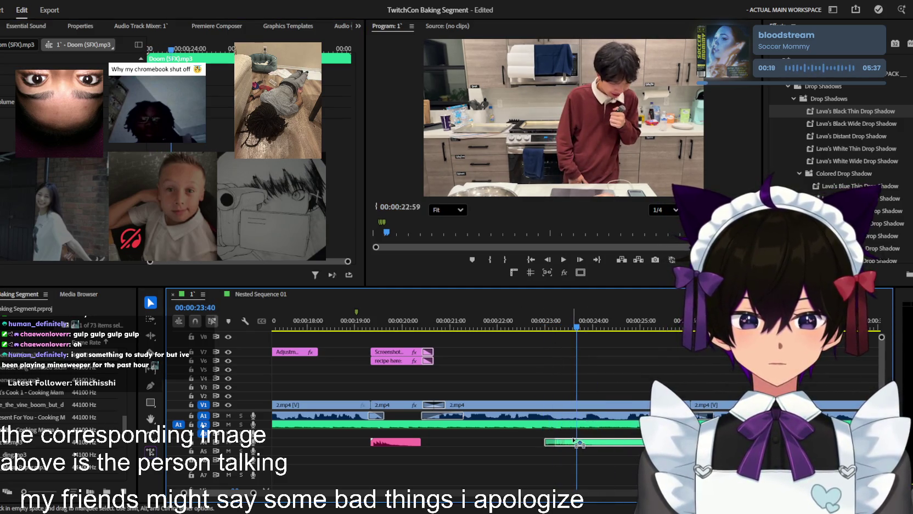
click(104, 117)
click(606, 439)
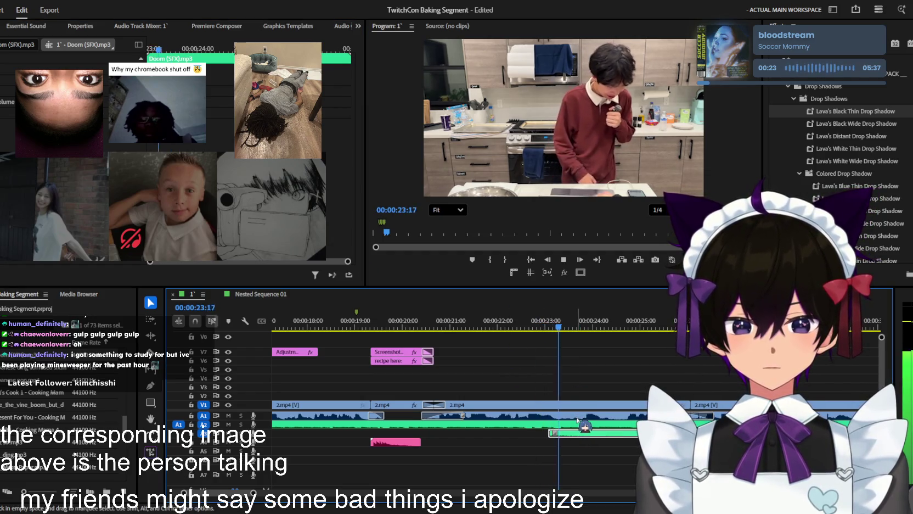
drag(606, 439, 595, 434)
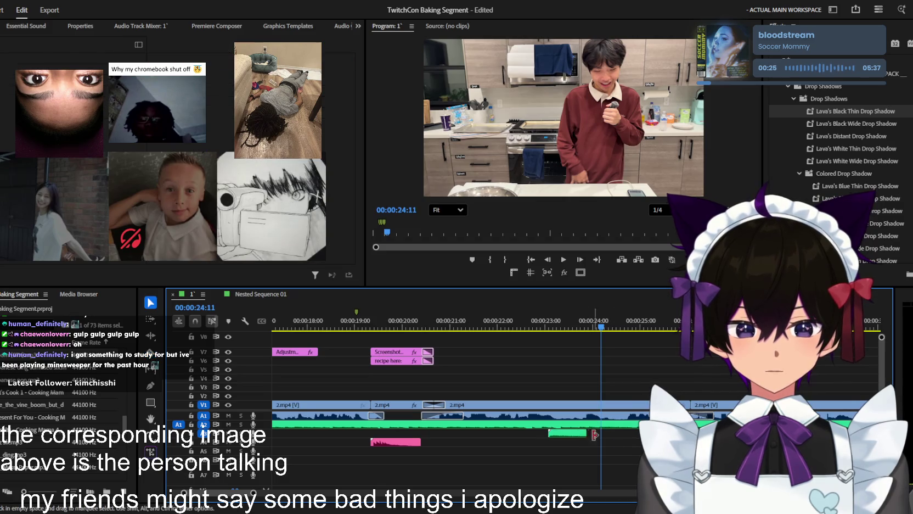
click(571, 325)
key(space)
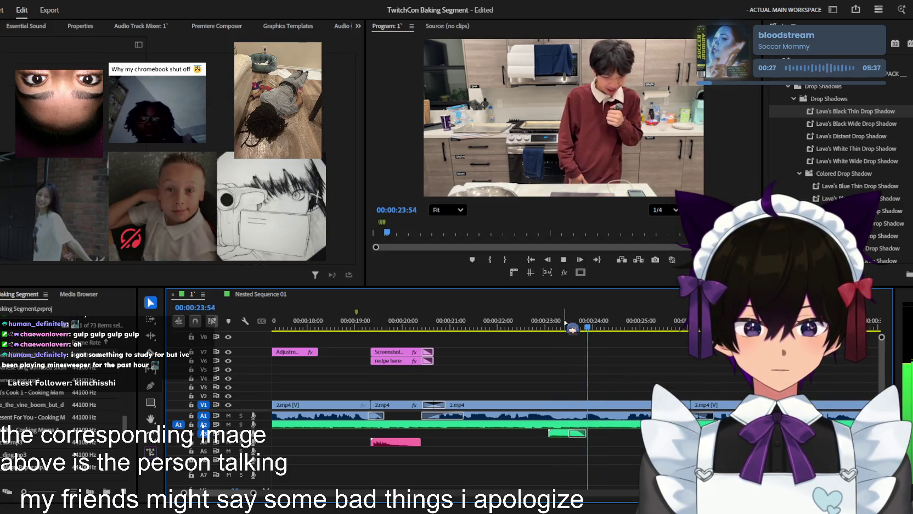
- Split the 2.mp4 kitchen clip on V1 at about 00:00:23:00
click(558, 324)
click(580, 407)
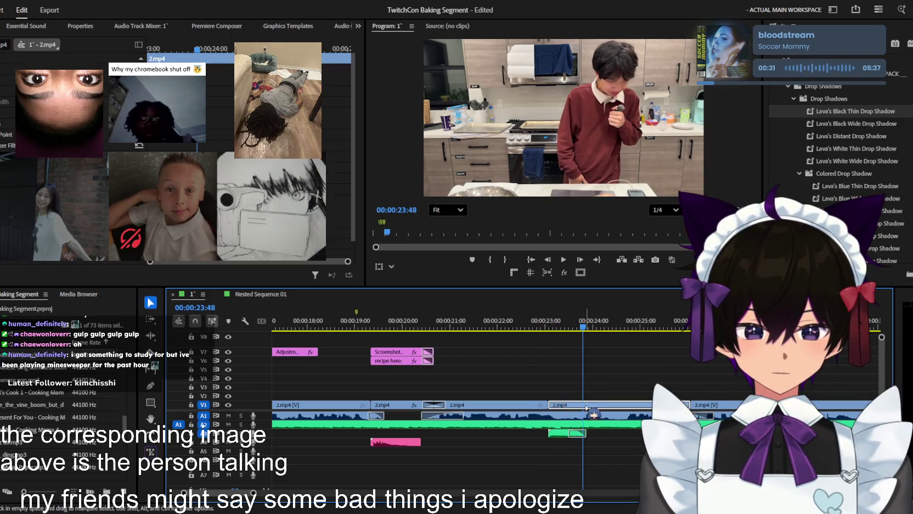
key(ctrl+k)
click(559, 324)
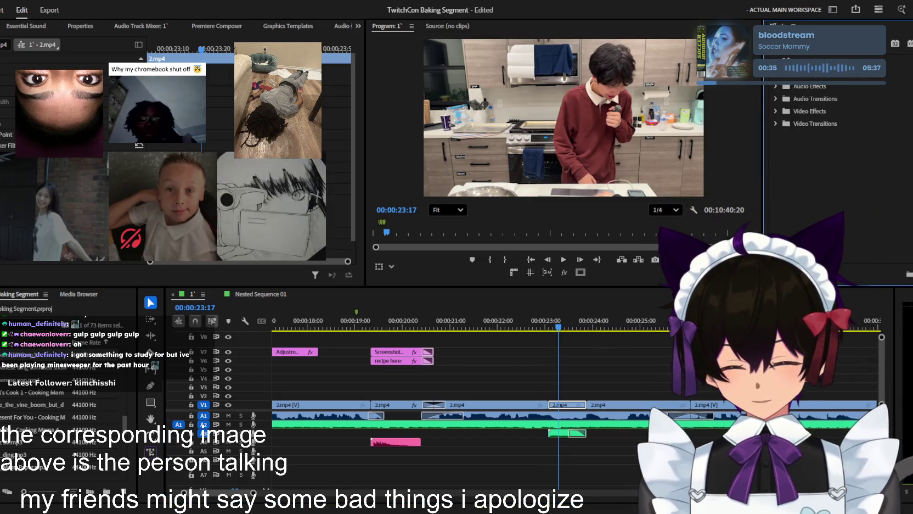
scroll(839, 164, up, 5)
- Apply Lumetri Color to the short 2.mp4 piece near 23:00 and play it back to 24:06
click(775, 62)
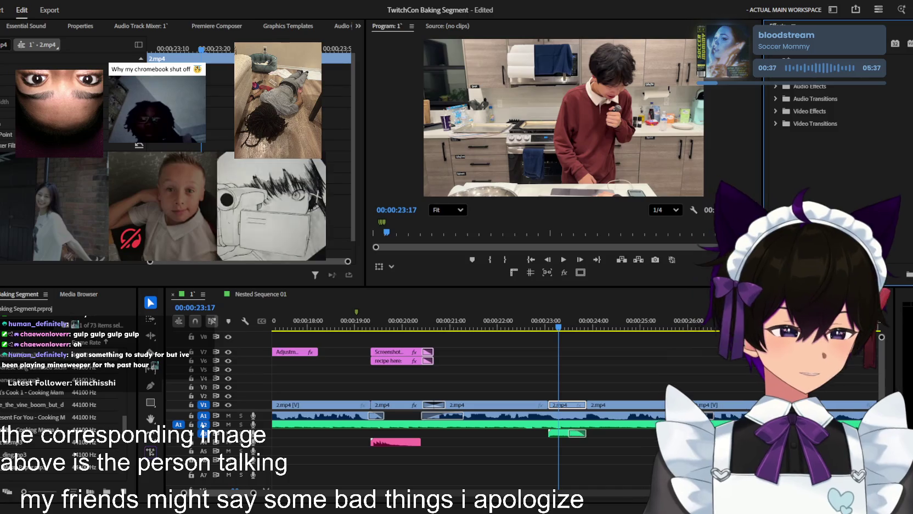
scroll(839, 137, up, 5)
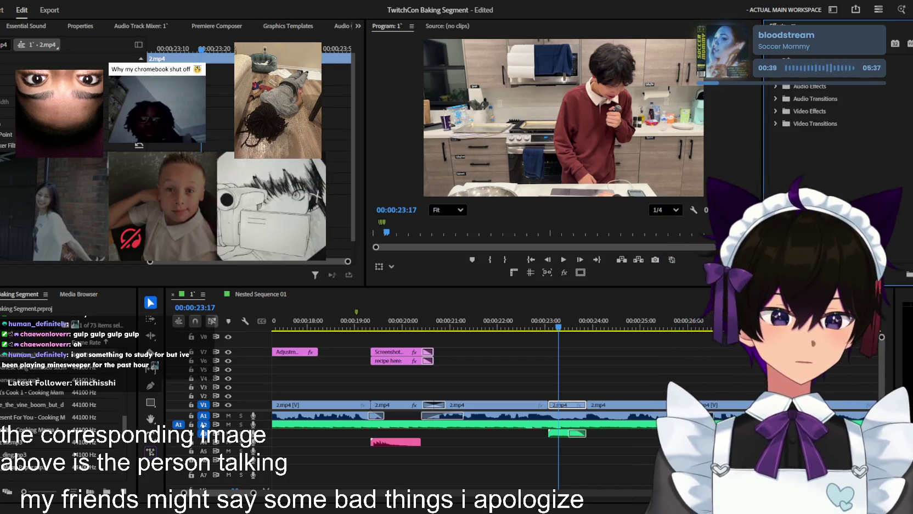
text(lumetri)
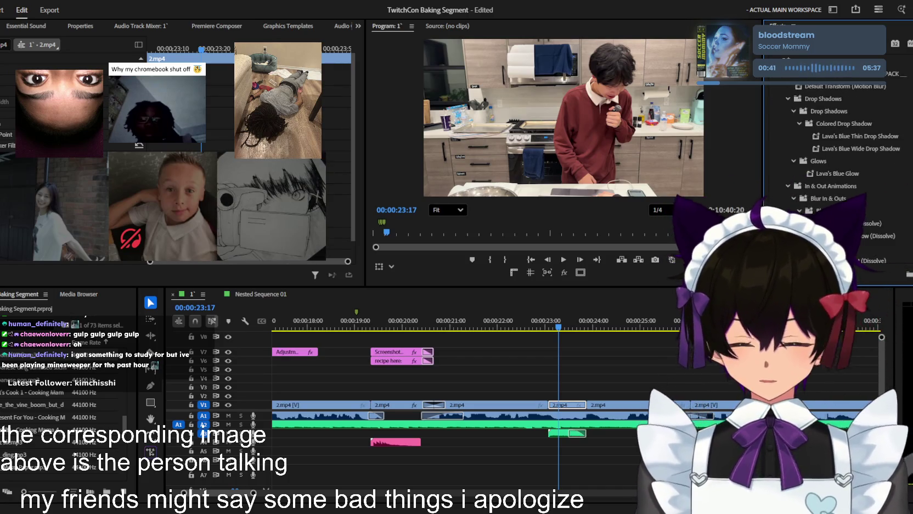
drag(823, 136, 835, 141)
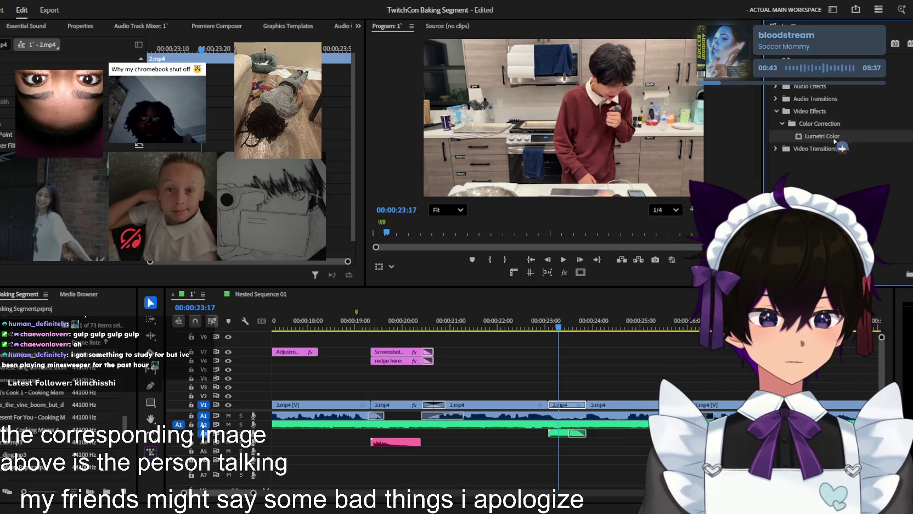
drag(565, 395, 566, 403)
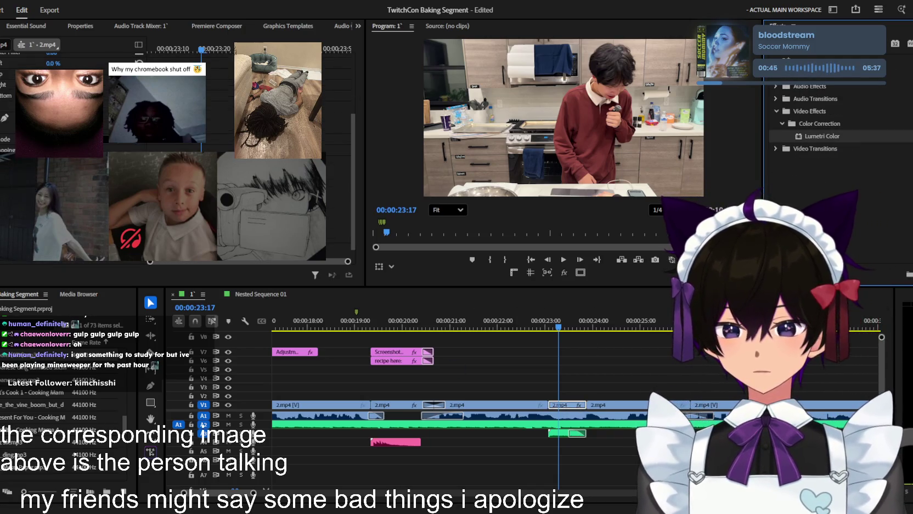
key(shift+5)
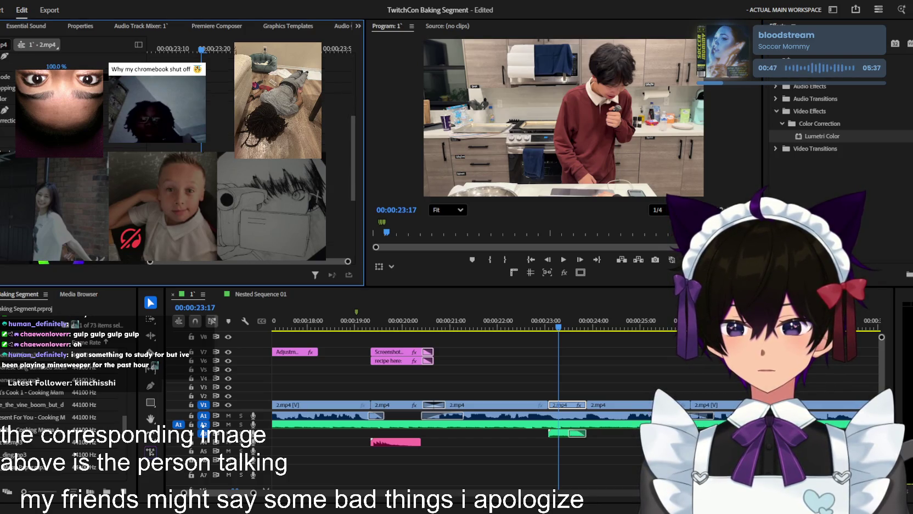
scroll(82, 137, down, 2)
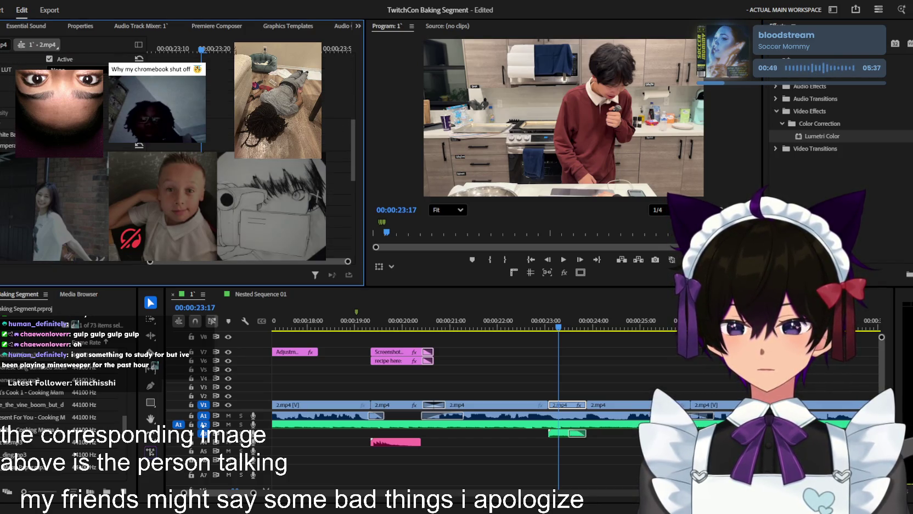
key(Up)
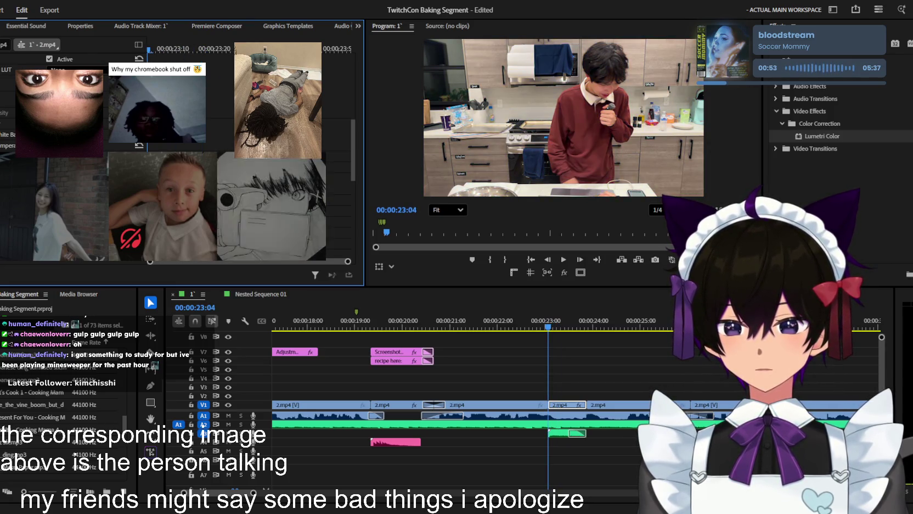
key(space)
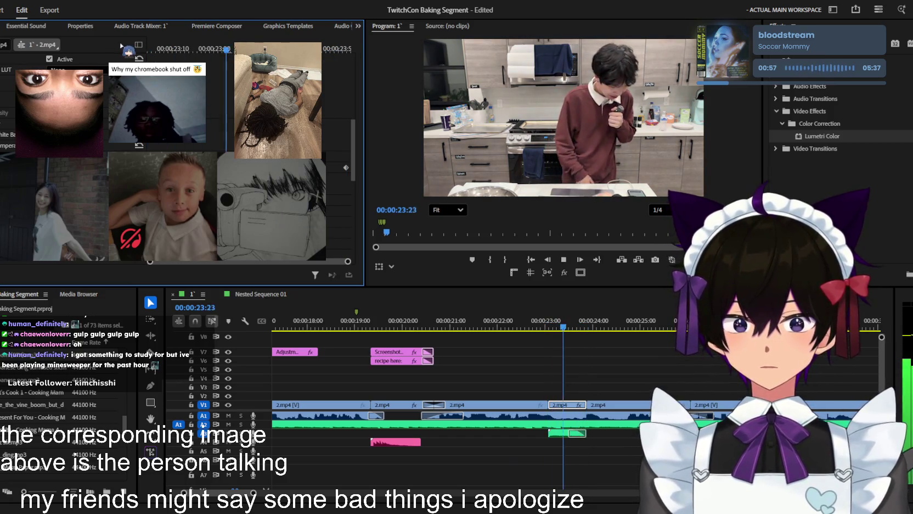
click(664, 371)
- Review the 2.mp4 cut around 24–25 seconds on the timeline
key(minus)
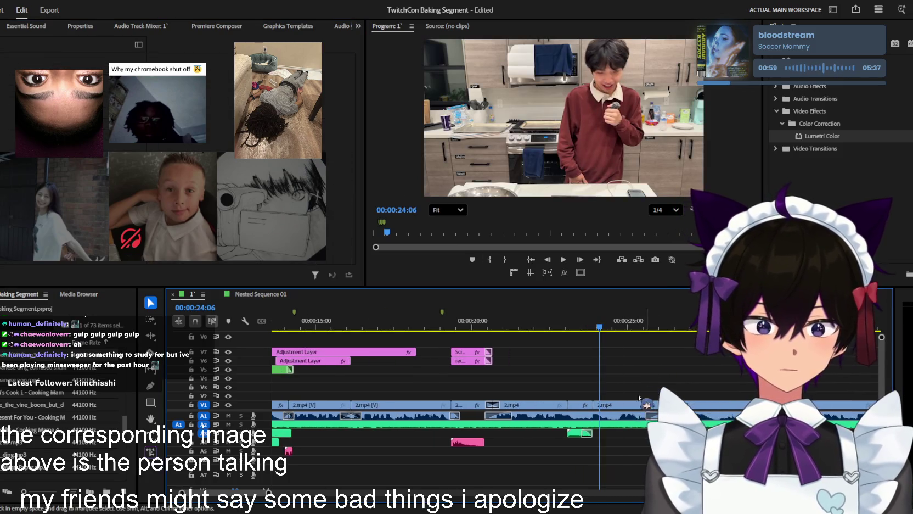
key(equal)
click(588, 407)
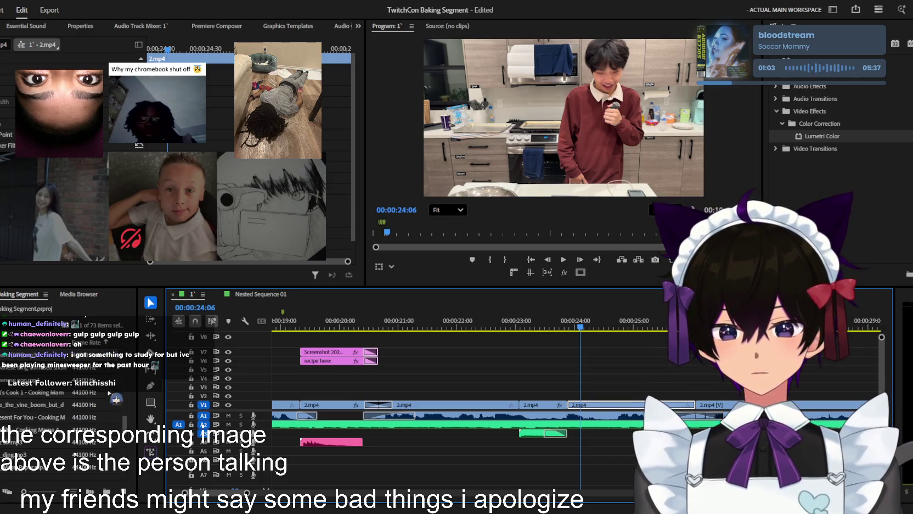
key(space)
key(equal)
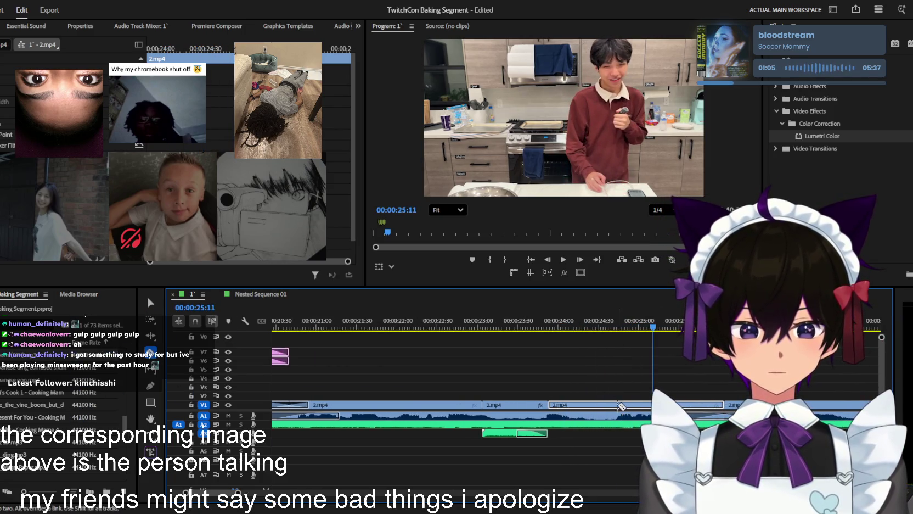
key(v)
click(573, 328)
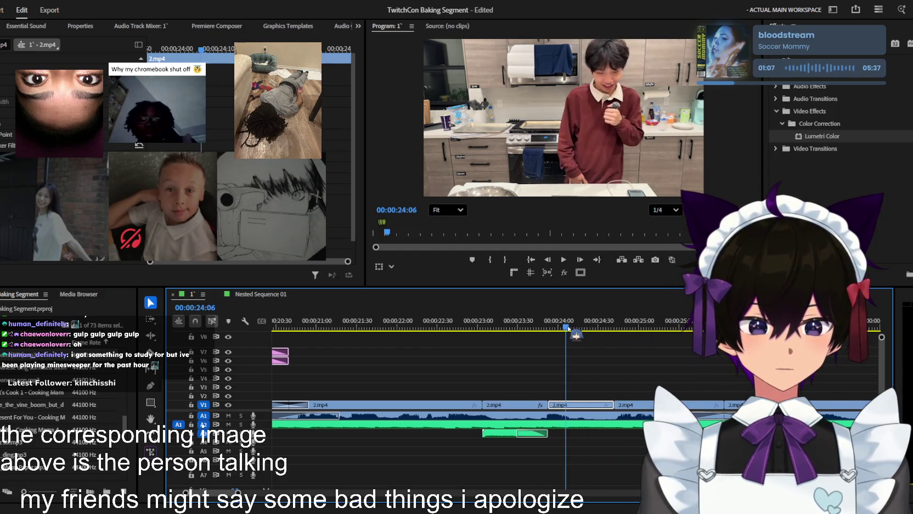
key(space)
- Apply Lava's Constant Zoom to 120 to the 2.mp4 clip around 23:00
click(529, 323)
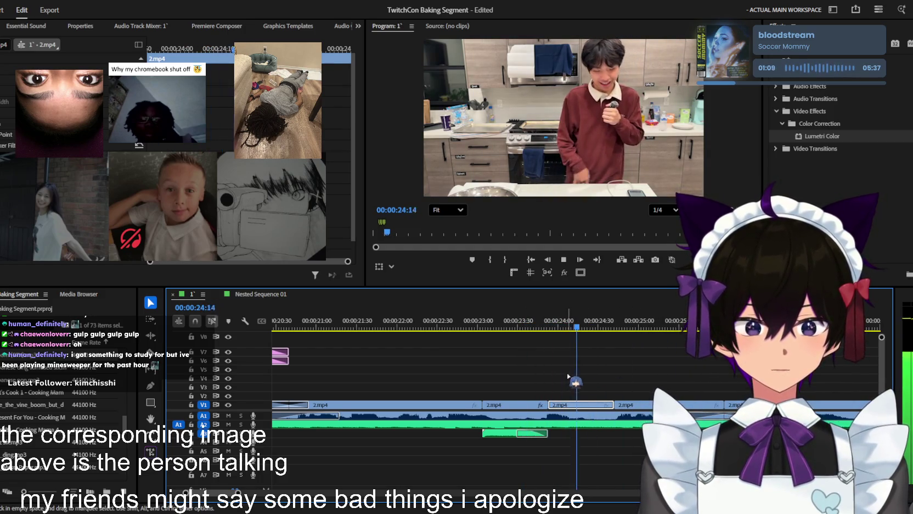
click(430, 323)
click(511, 406)
key(space)
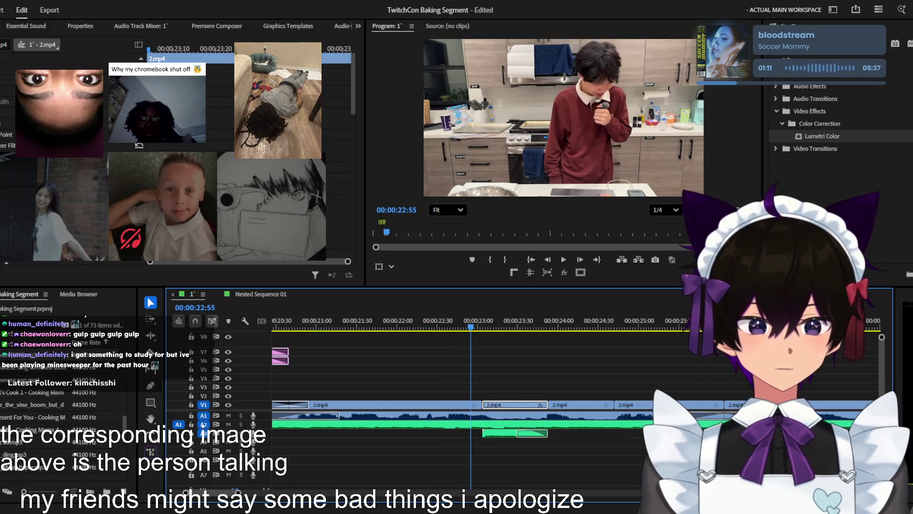
key(BackSpace)
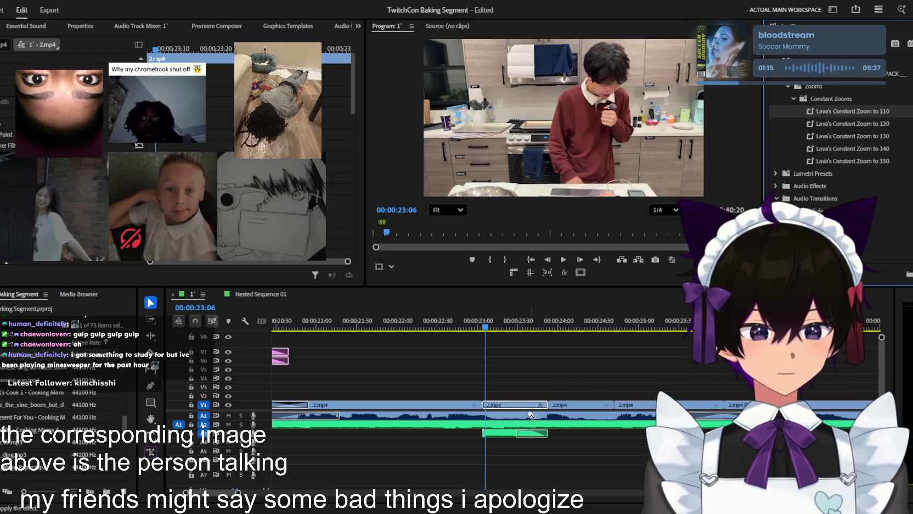
drag(855, 123, 538, 406)
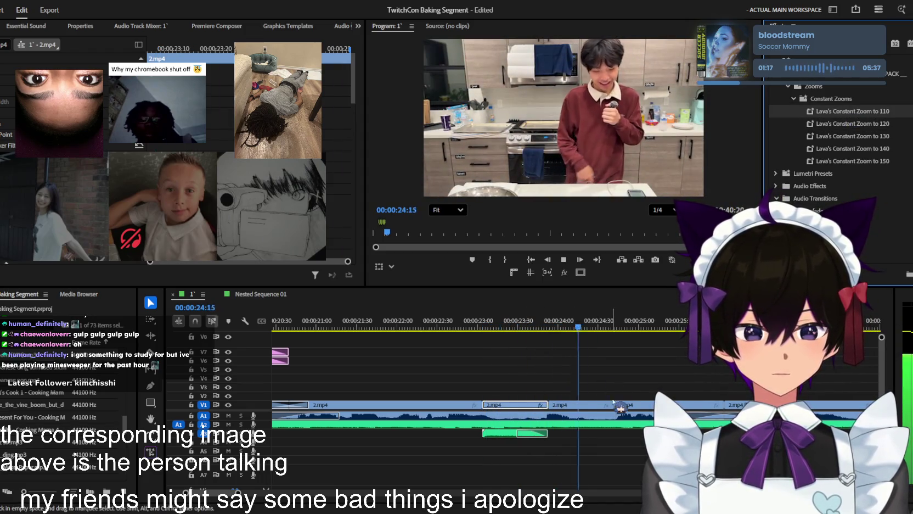
- Preview the constant zoom from 23:54 at full frame
click(581, 405)
click(552, 328)
key(space)
key(space)
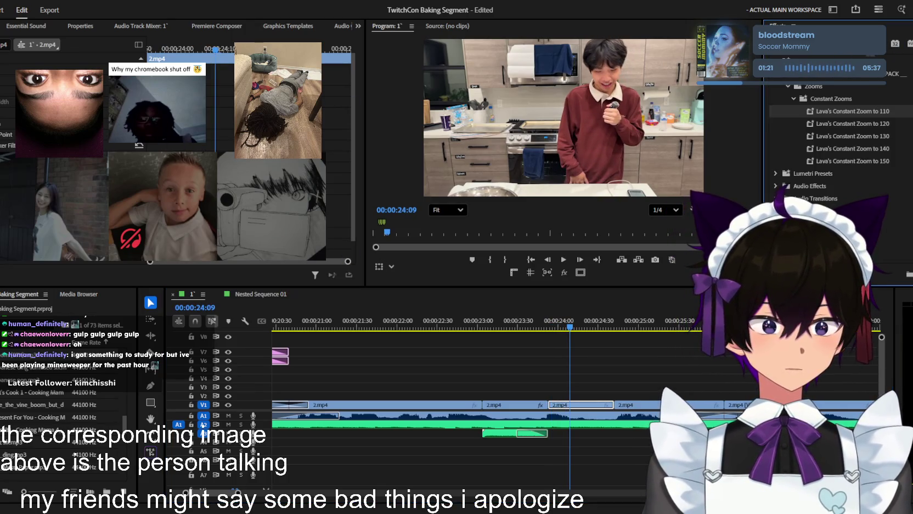
scroll(828, 137, down, 3)
drag(77, 113, 60, 112)
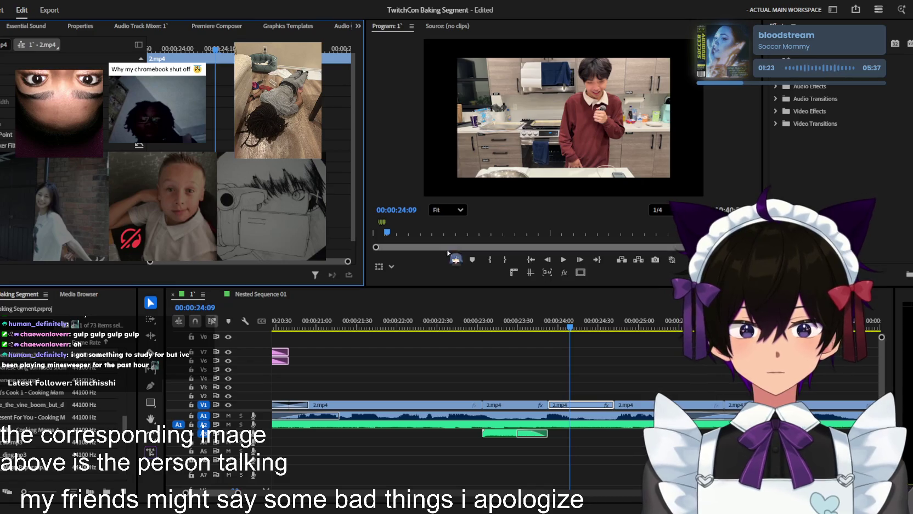
key(space)
scroll(495, 367, down, 3)
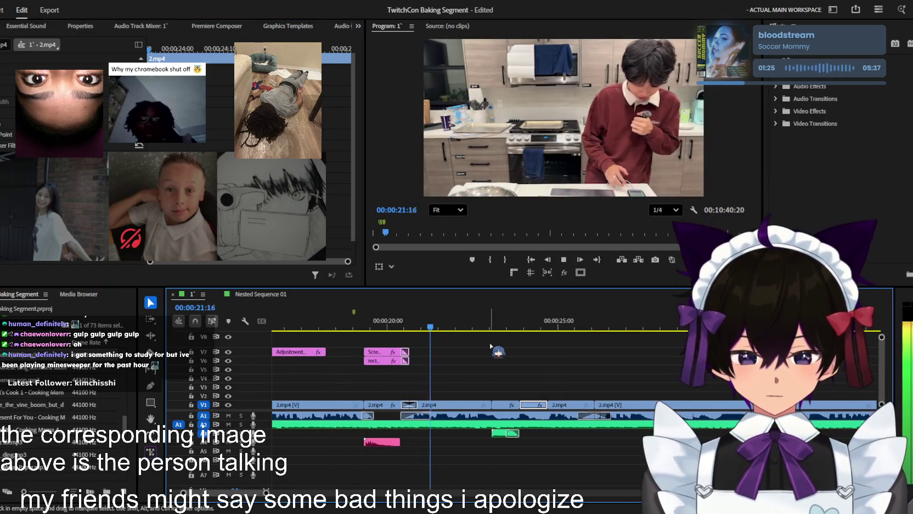
scroll(492, 347, up, 1)
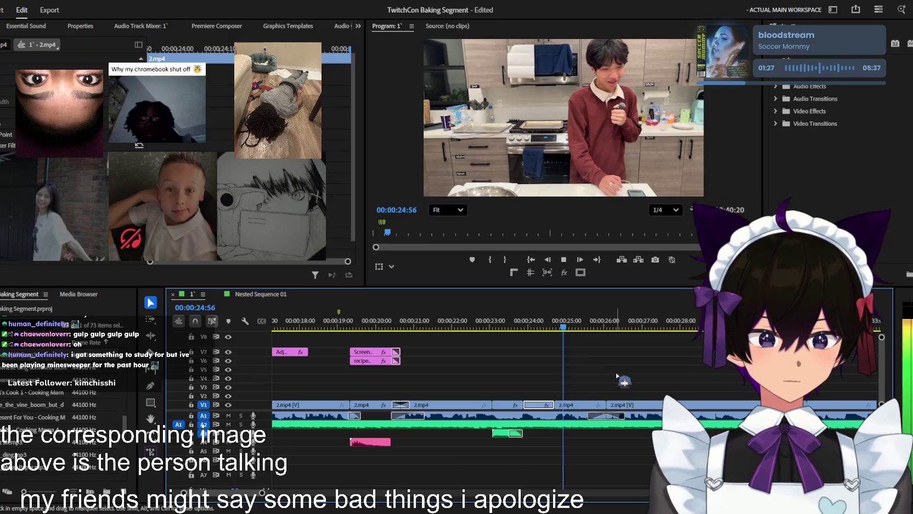
- Scrub through the motion-blur adjustment layer transition starting at 24:42 on V2
key(space)
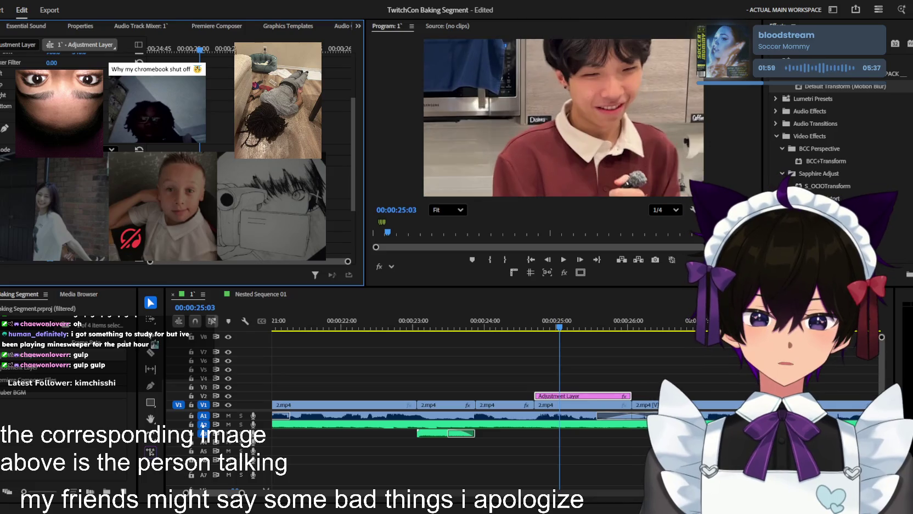
key(Up)
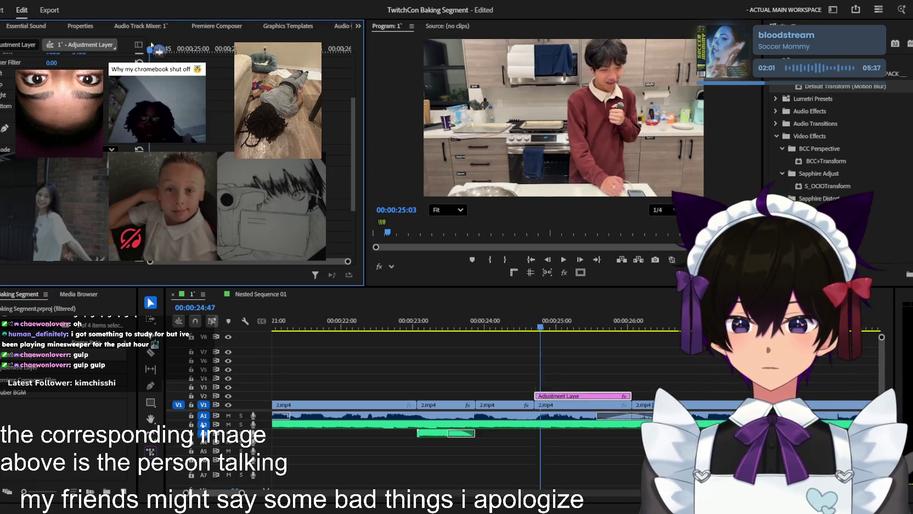
drag(148, 47, 172, 48)
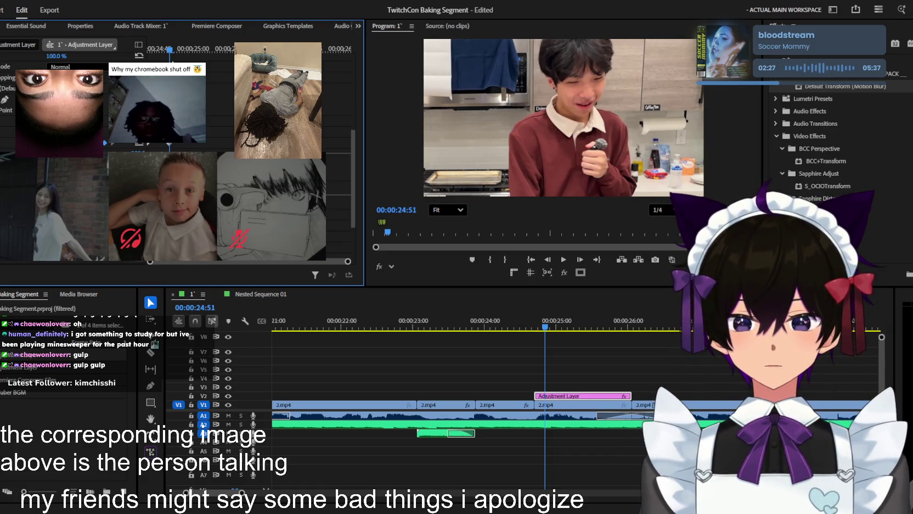
key(Left)
key(Left)
key(Left)
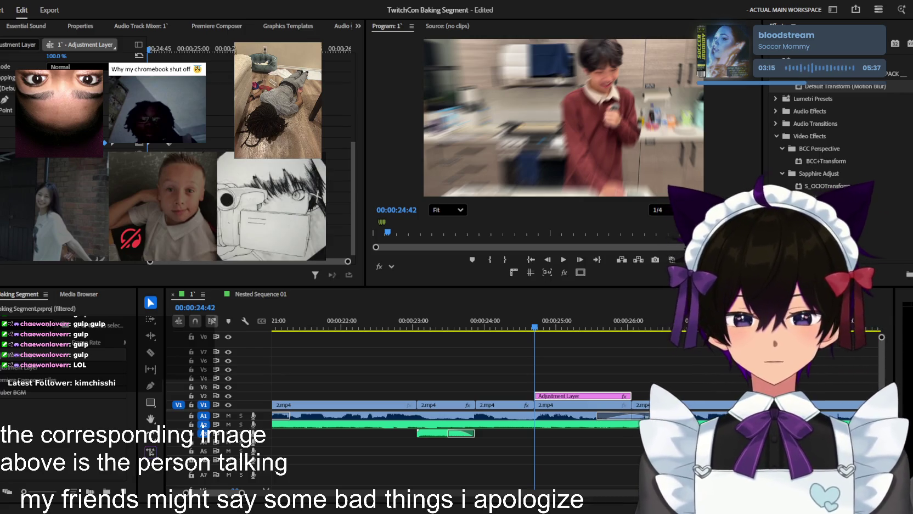
scroll(559, 342, down, 1)
scroll(559, 342, down, 1)
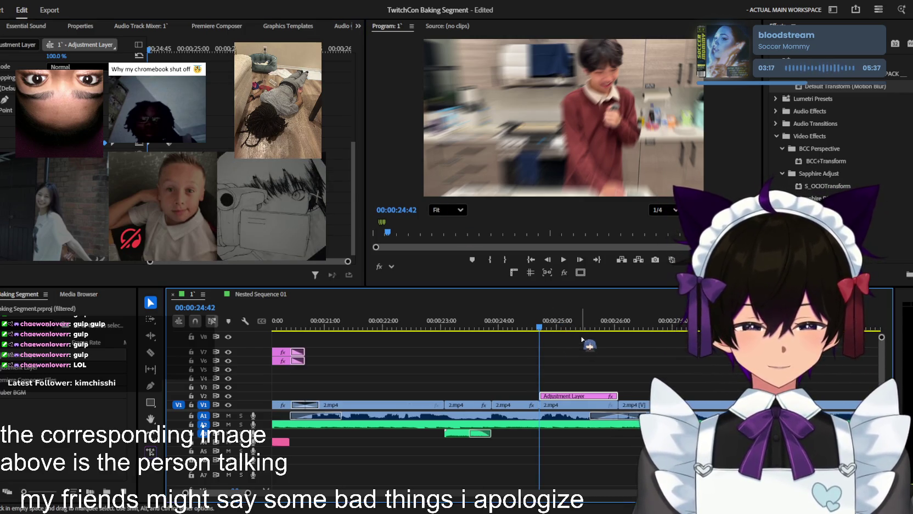
click(576, 344)
click(579, 394)
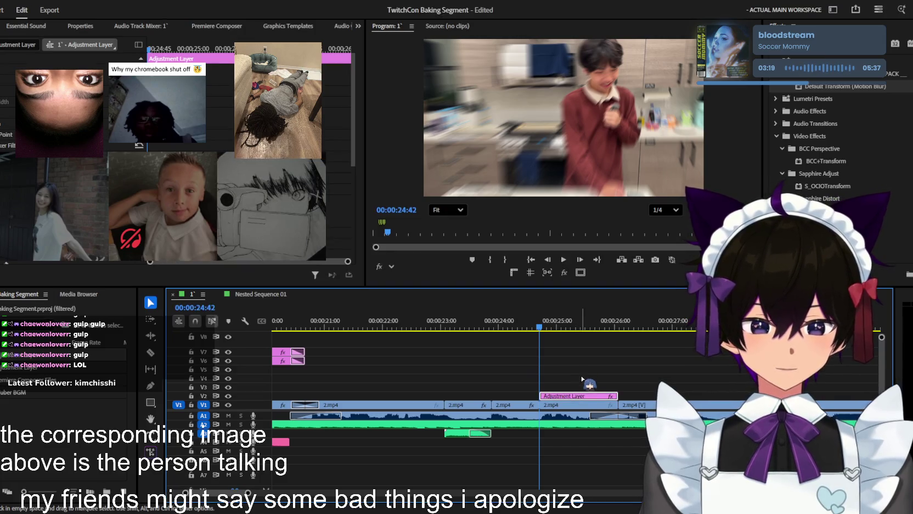
scroll(584, 384, down, 2)
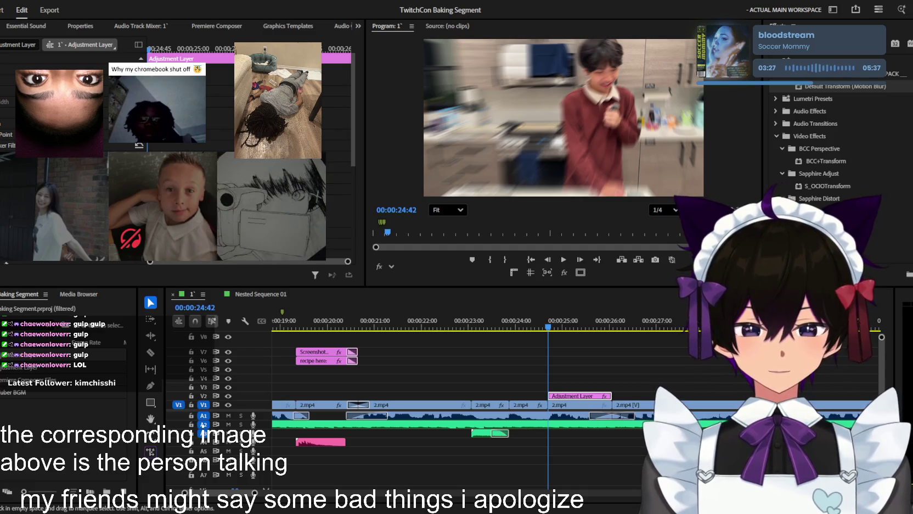
key(shift+3)
key(equal)
key(equal)
key(space)
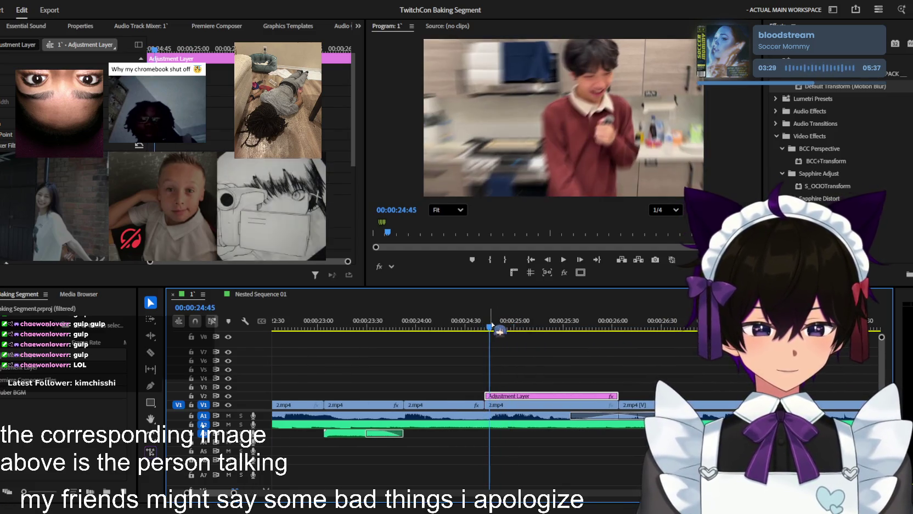
key(space)
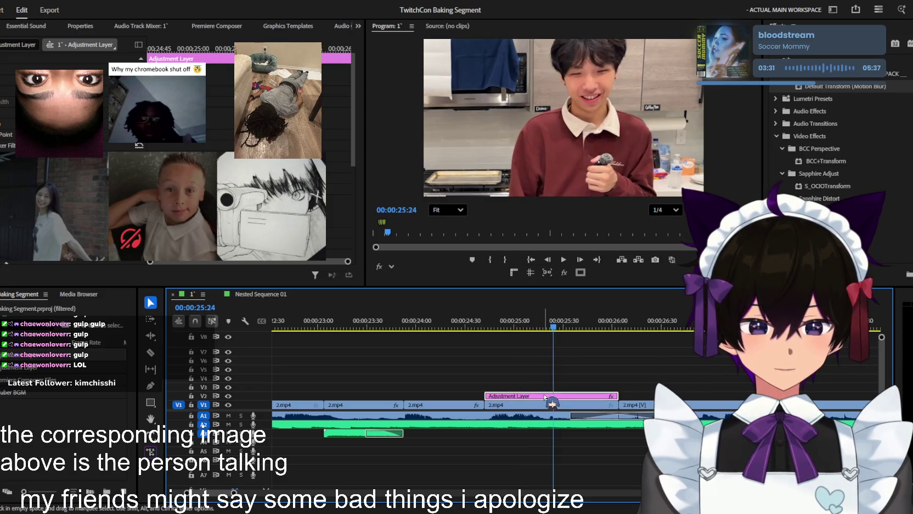
click(581, 386)
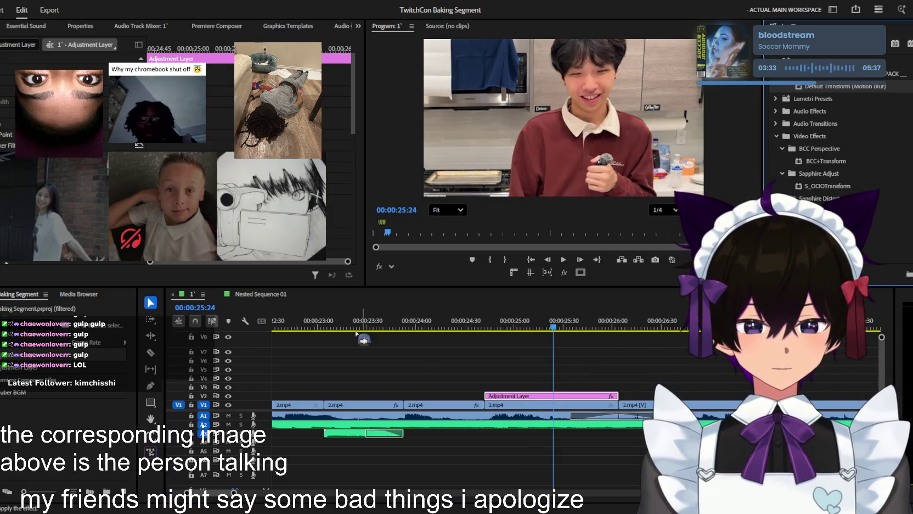
key(Up)
key(space)
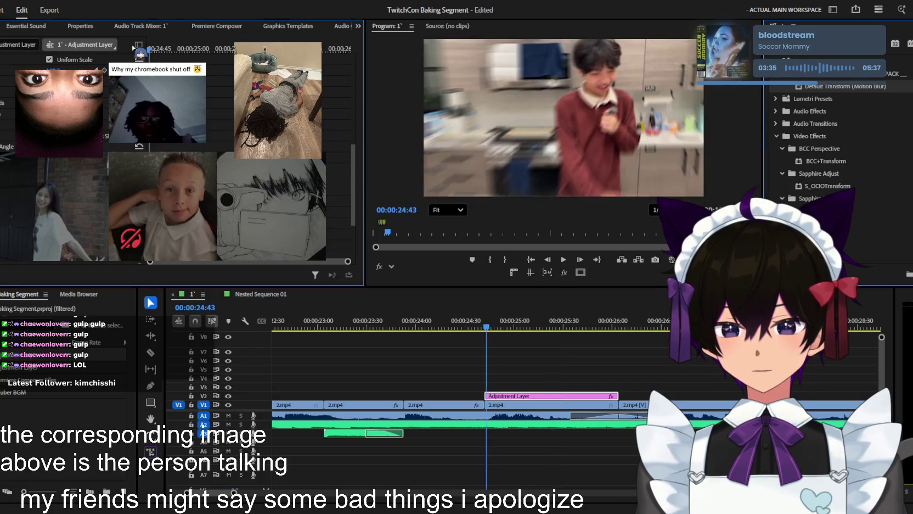
key(space)
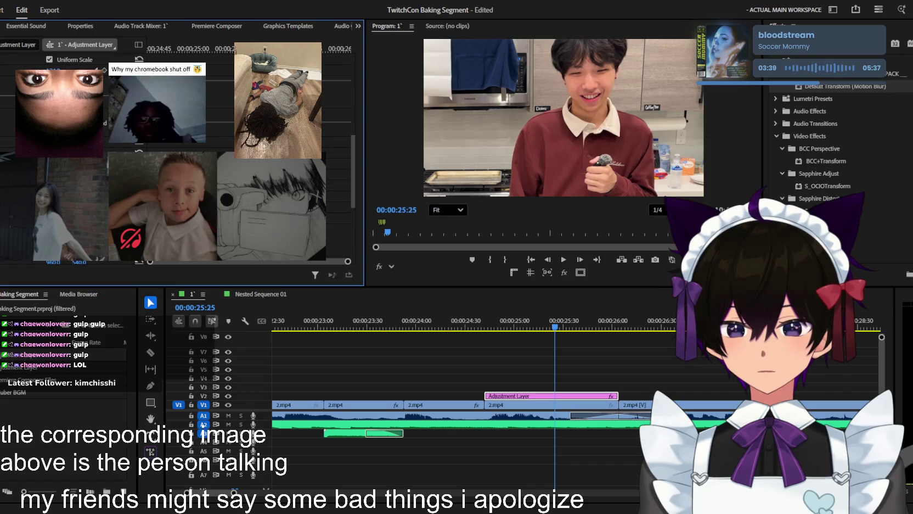
key(Right)
key(Right)
key(Right)
key(Right)
key(Right)
key(Right)
key(Right)
key(Right)
key(Right)
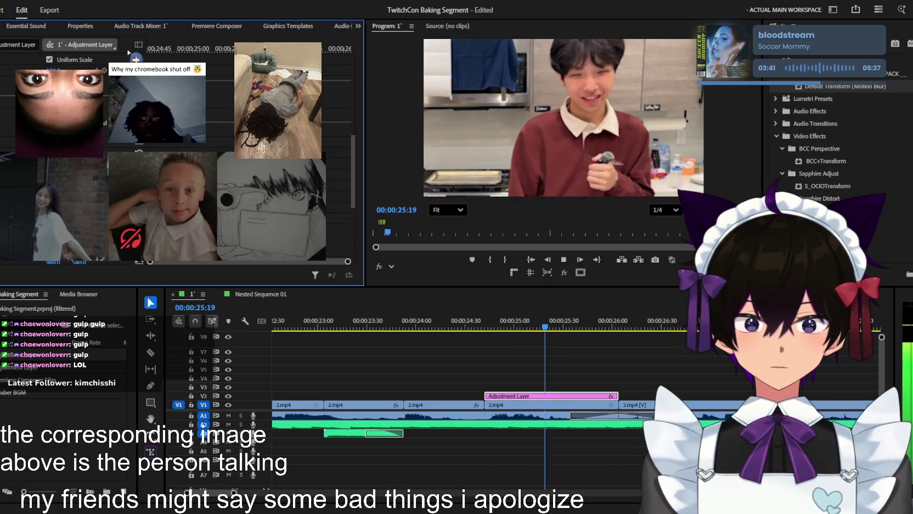
key(Right)
key(Right)
key(Right)
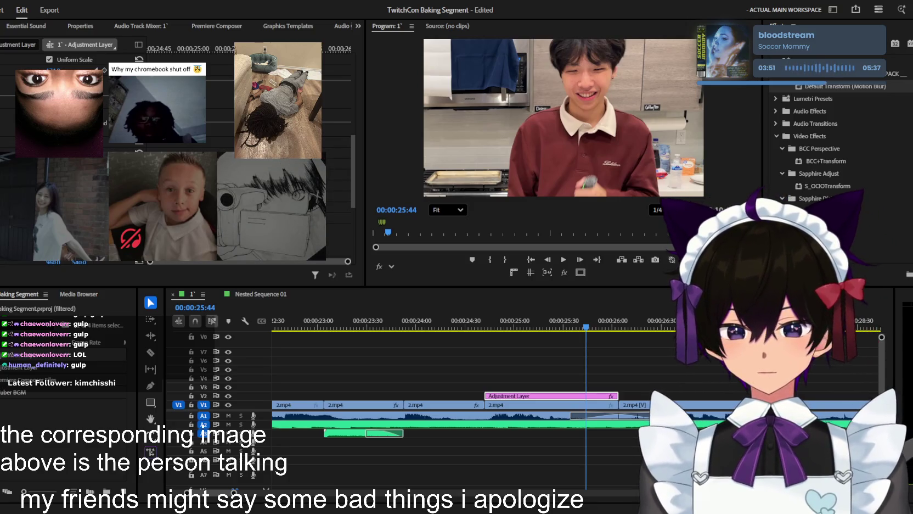
click(483, 357)
key(Up)
key(space)
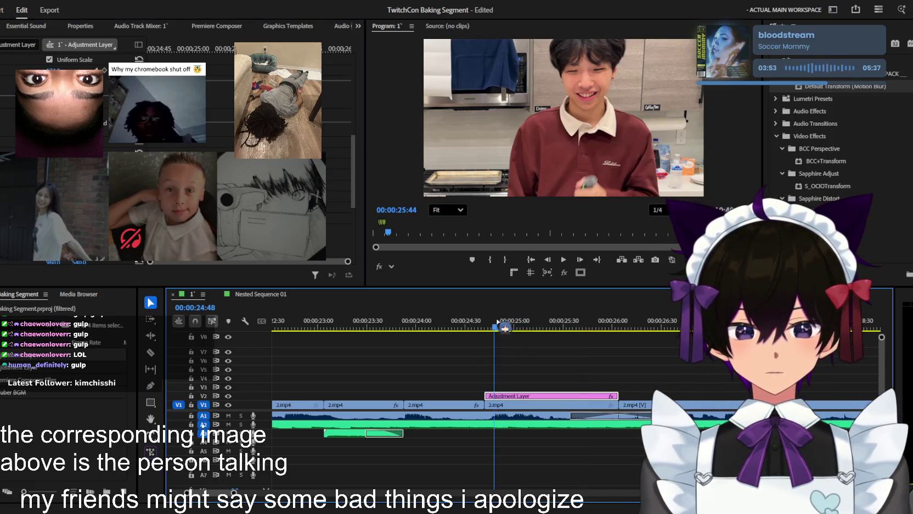
key(ctrl+s)
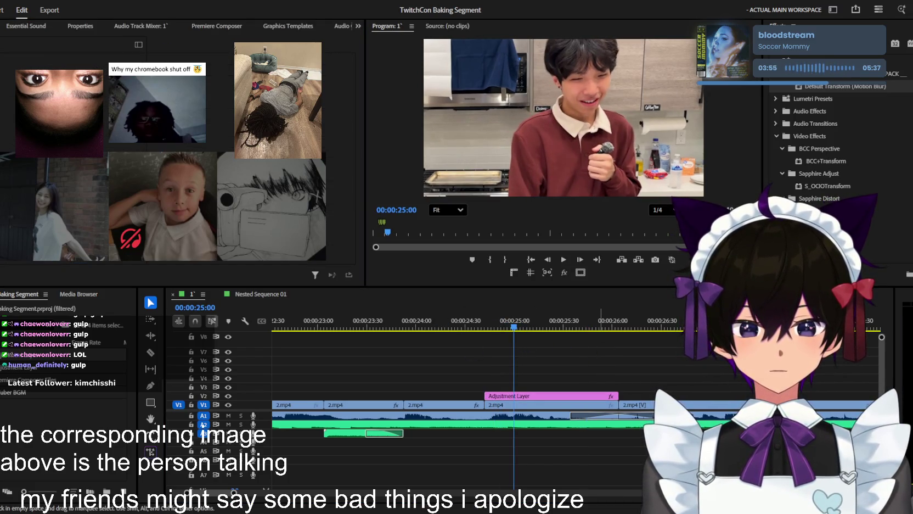
key(shift+3)
scroll(621, 355, down, 1)
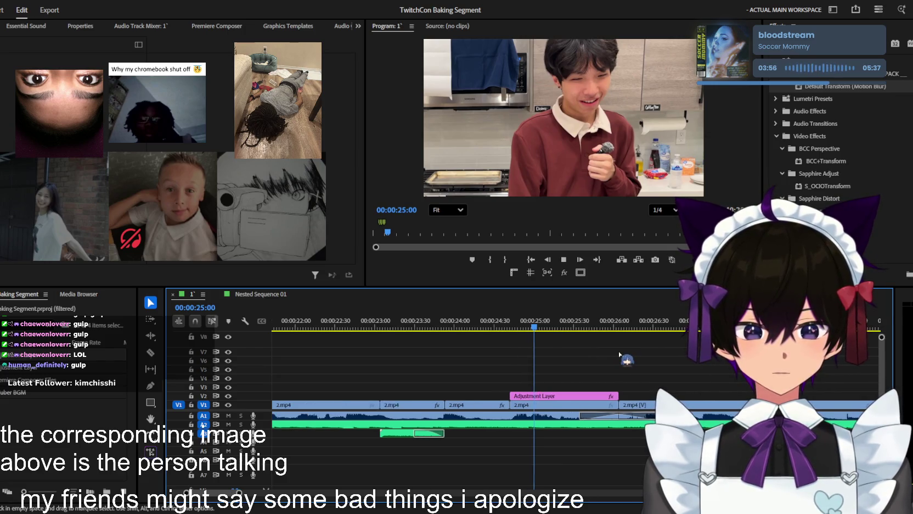
mouse_move(535, 329)
mouse_down()
mouse_move(557, 328)
mouse_move(542, 329)
mouse_up()
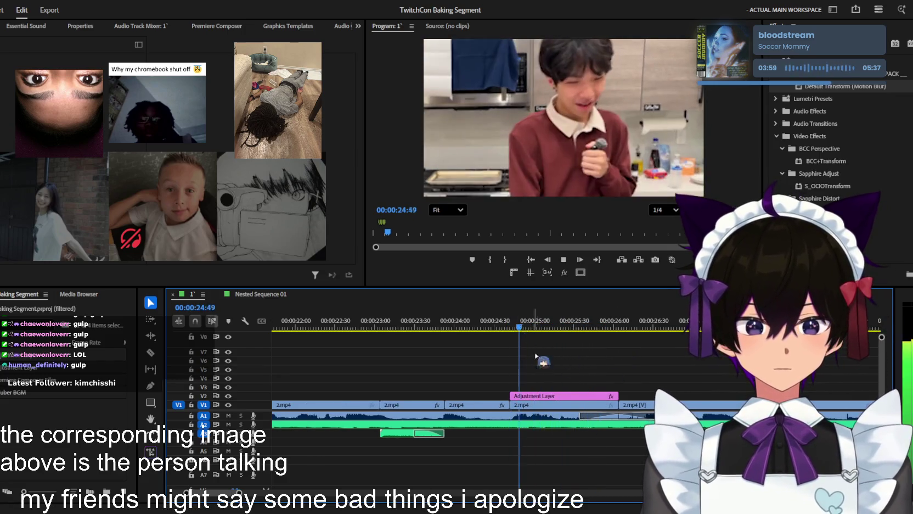
click(565, 395)
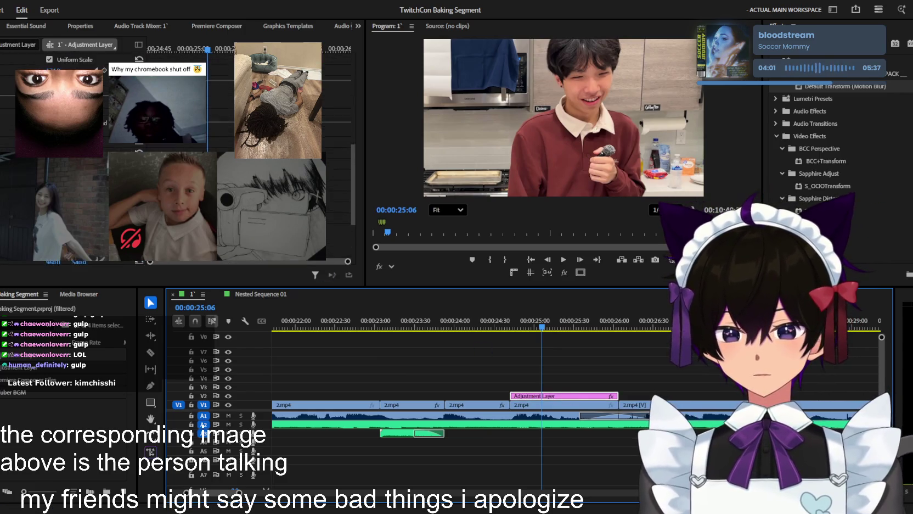
key(space)
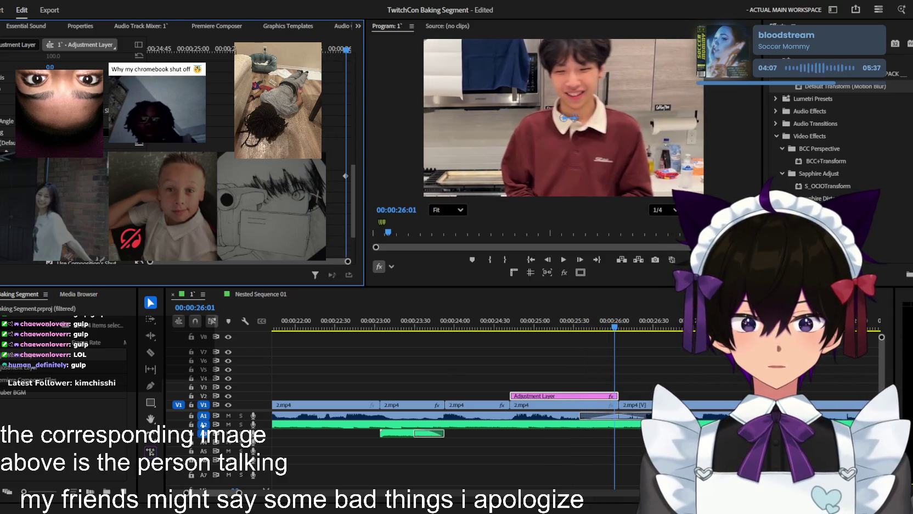
drag(564, 118, 584, 117)
key(Left)
key(Left)
key(Left)
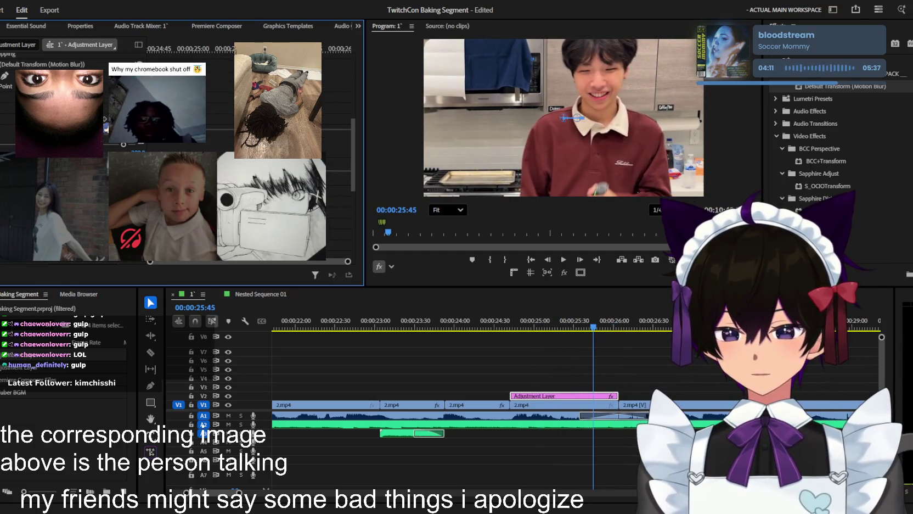
key(Left)
key(Left)
key(Left)
key(Left)
key(Left)
key(Left)
key(Left)
key(Left)
key(Left)
key(Left)
key(Left)
key(Left)
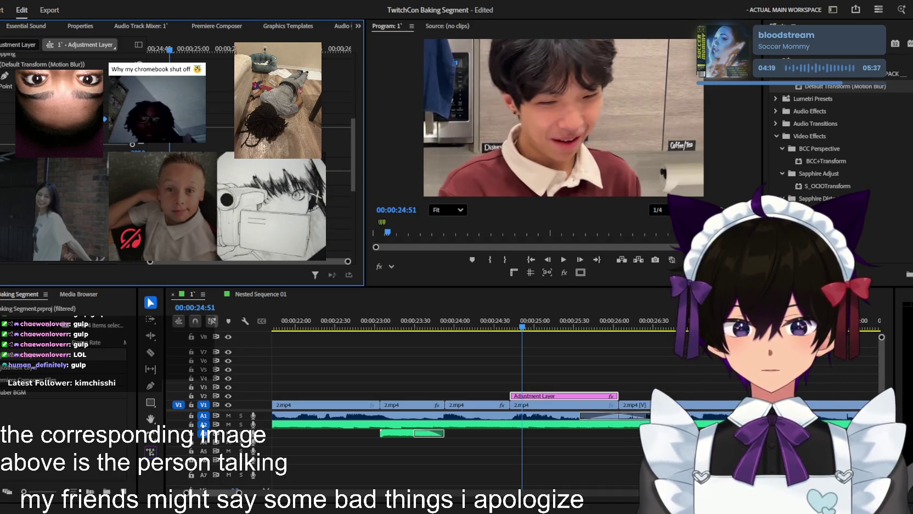
key(space)
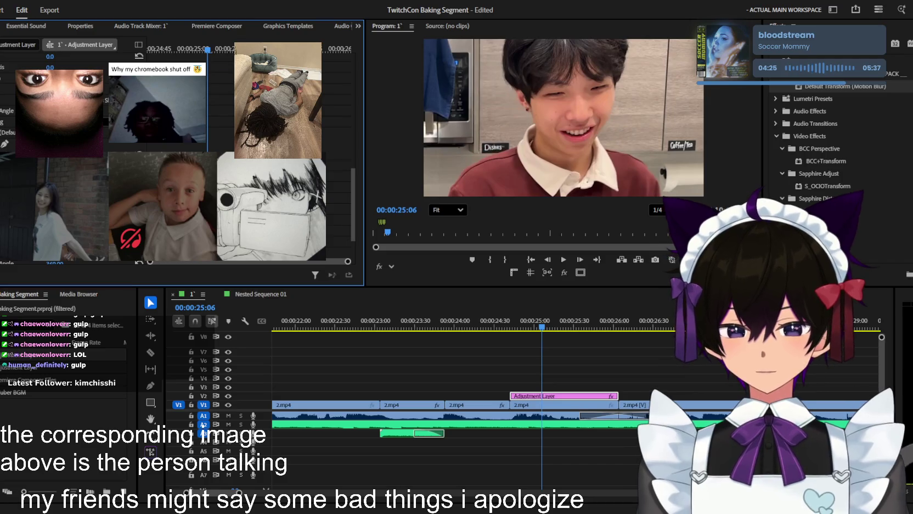
key(space)
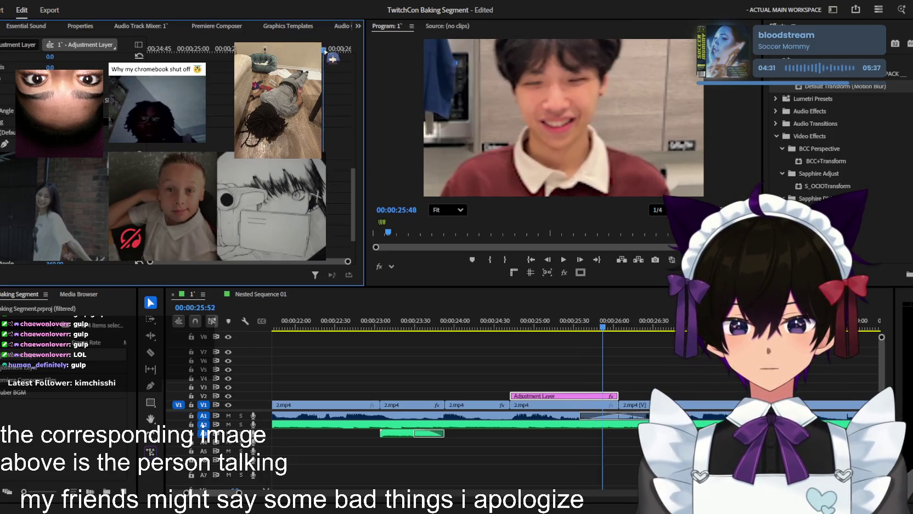
drag(345, 51, 331, 54)
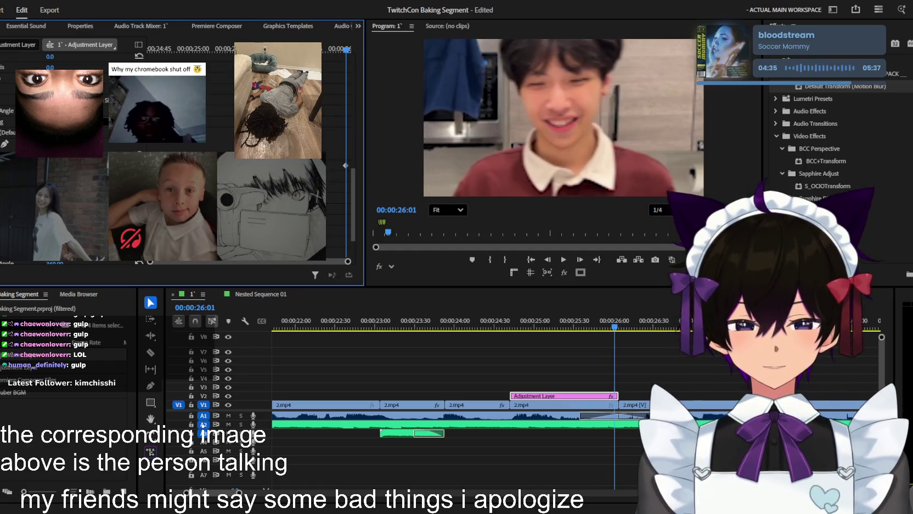
drag(346, 50, 203, 50)
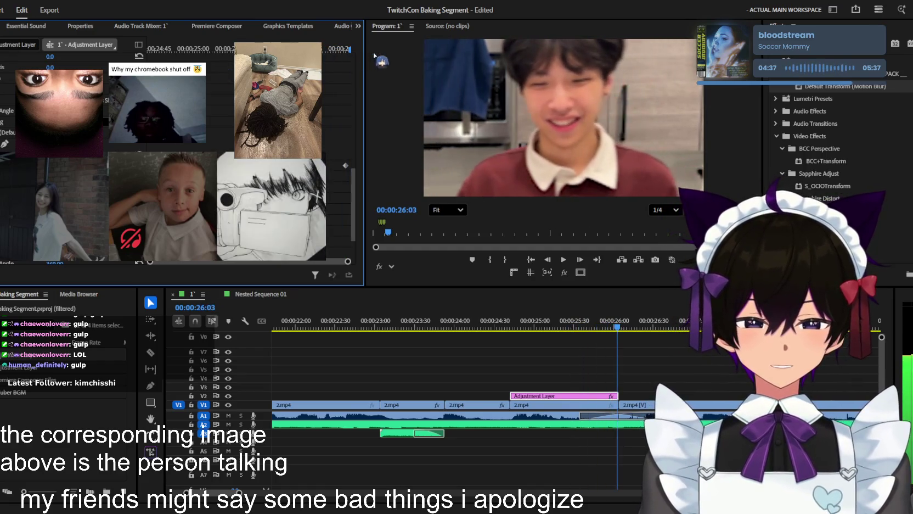
key(space)
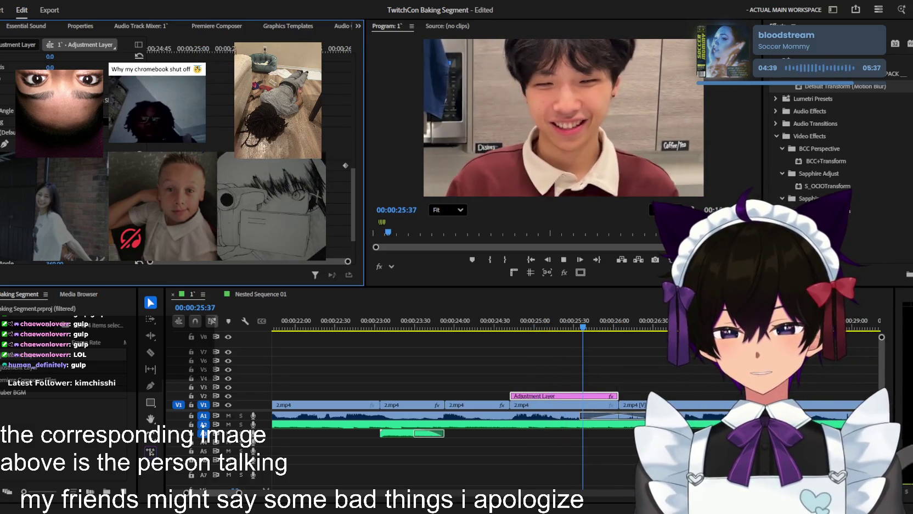
key(space)
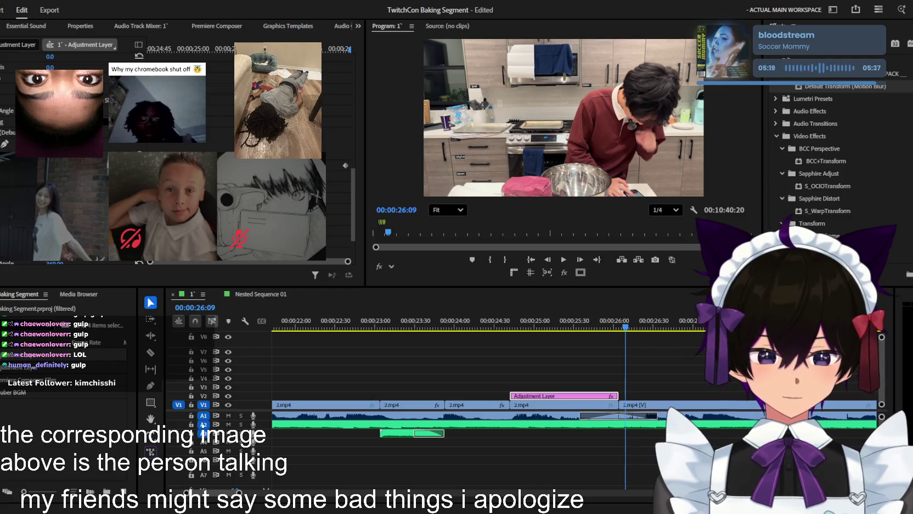
key(shift+5)
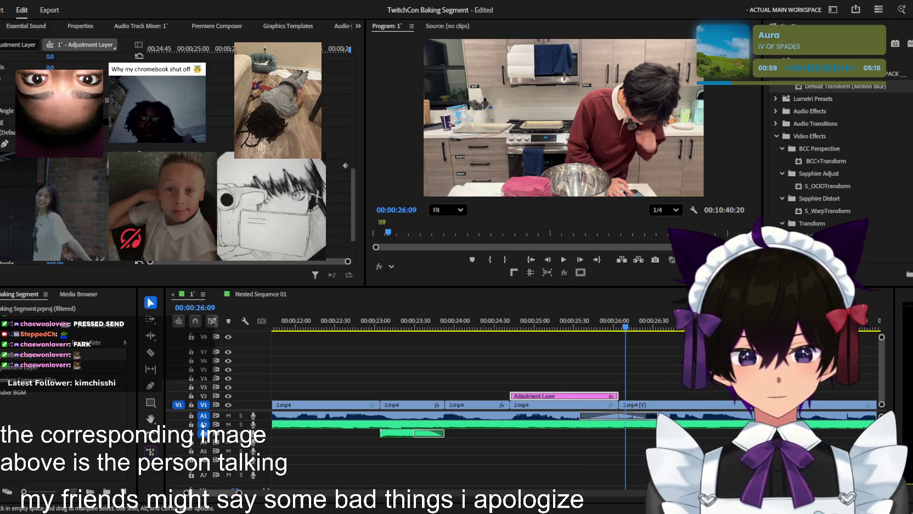
- Play the kitchen footage from 24:42 and 25:17, zooming the timeline out and in
click(606, 344)
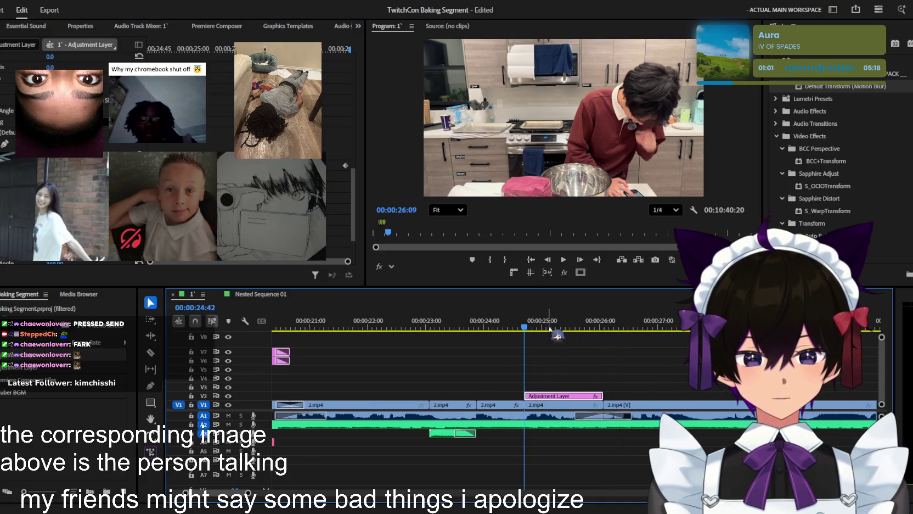
key(space)
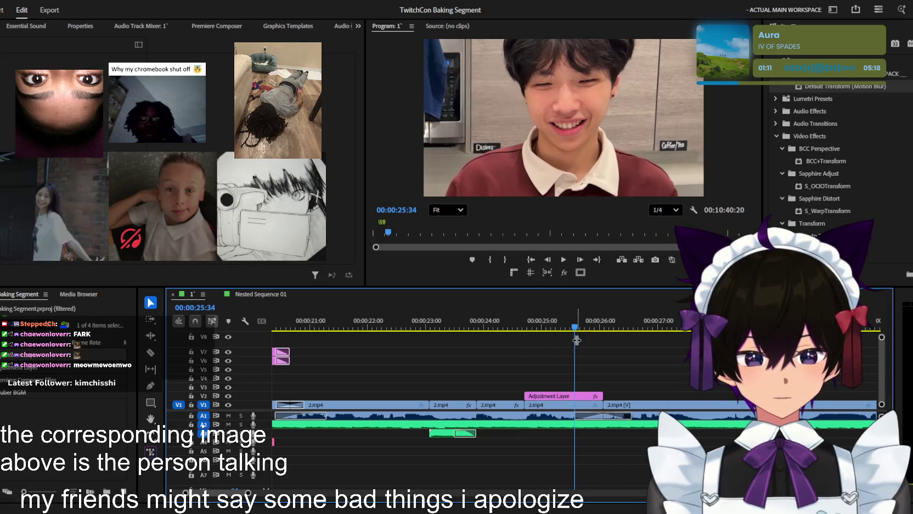
click(560, 326)
key(space)
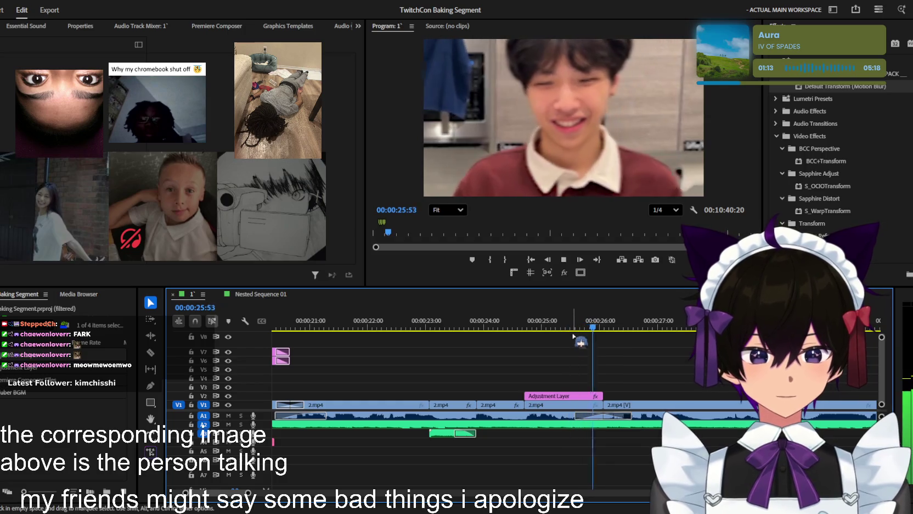
key(minus)
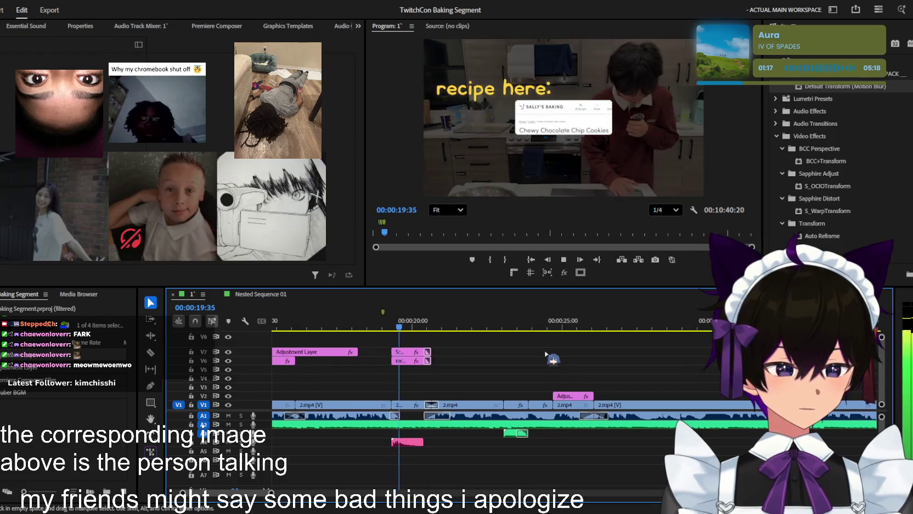
key(equal)
key(minus)
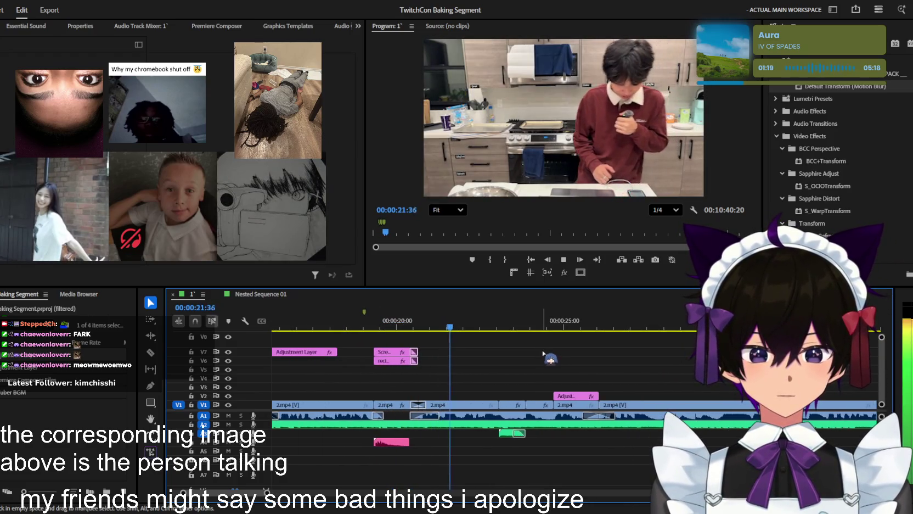
key(equal)
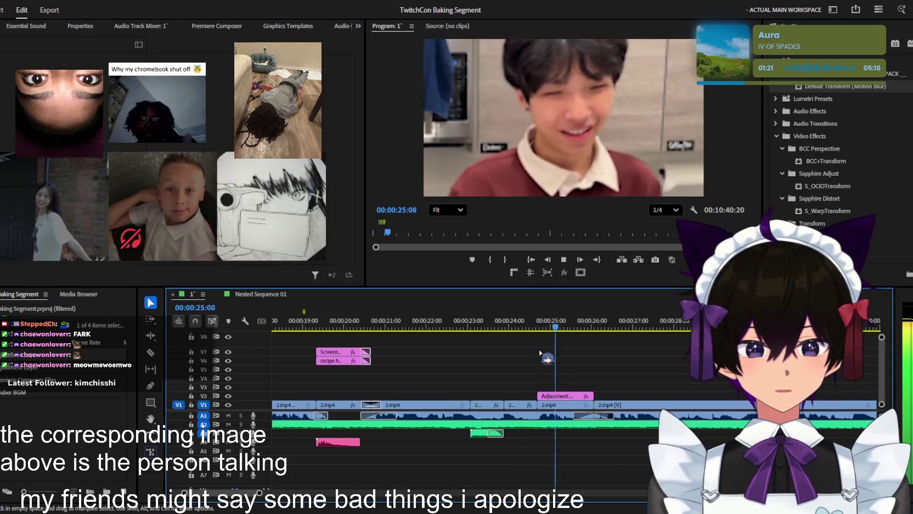
key(minus)
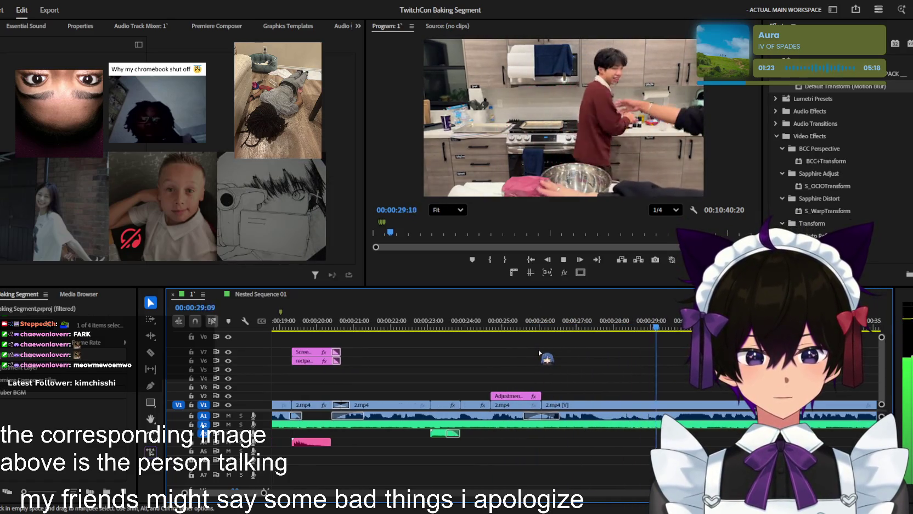
key(space)
- Replay from about 27 seconds and 25:56, stop at 29:10, and show the Premiere Composer library
click(566, 319)
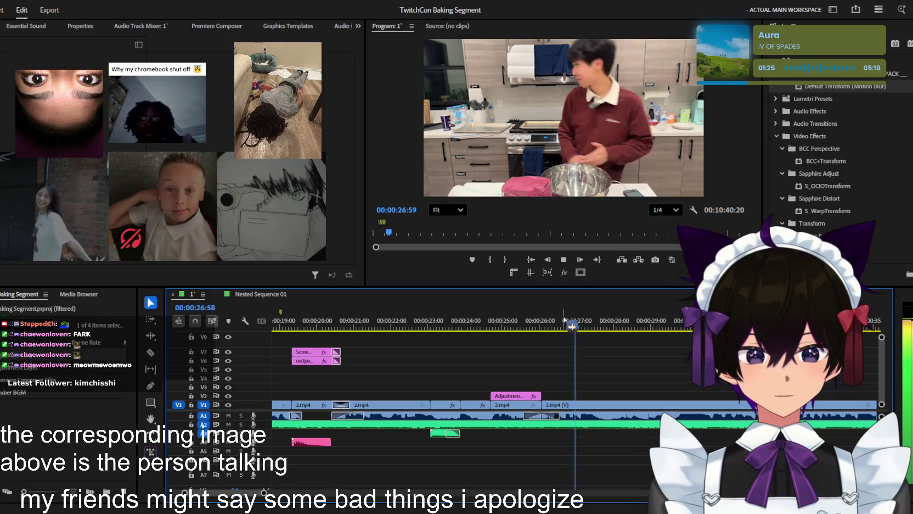
key(space)
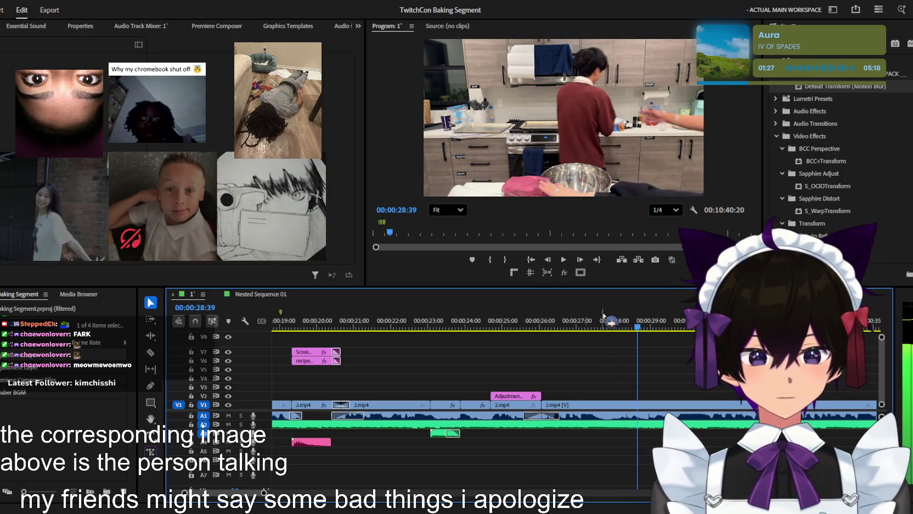
key(space)
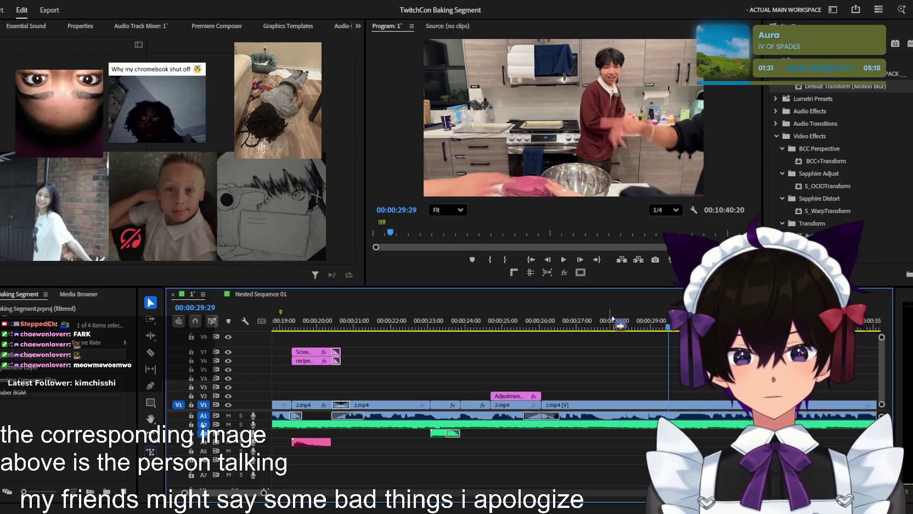
click(535, 320)
key(space)
key(equal)
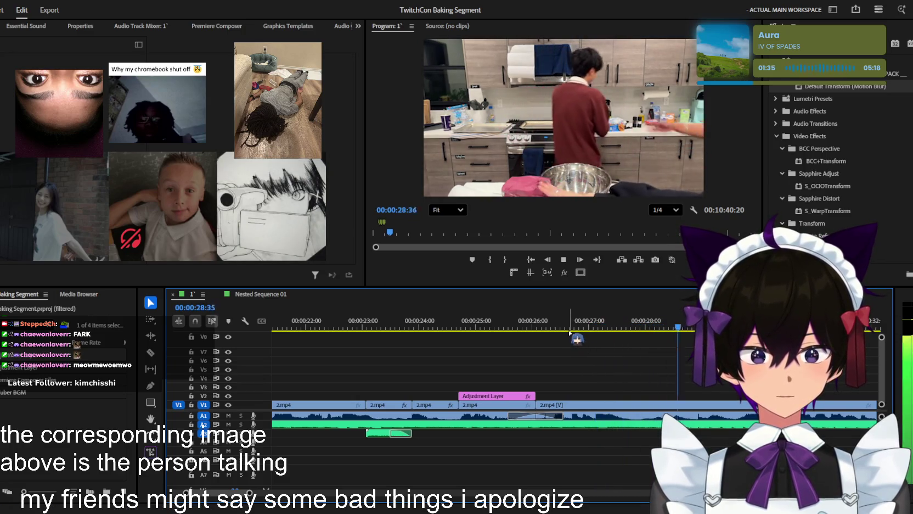
key(space)
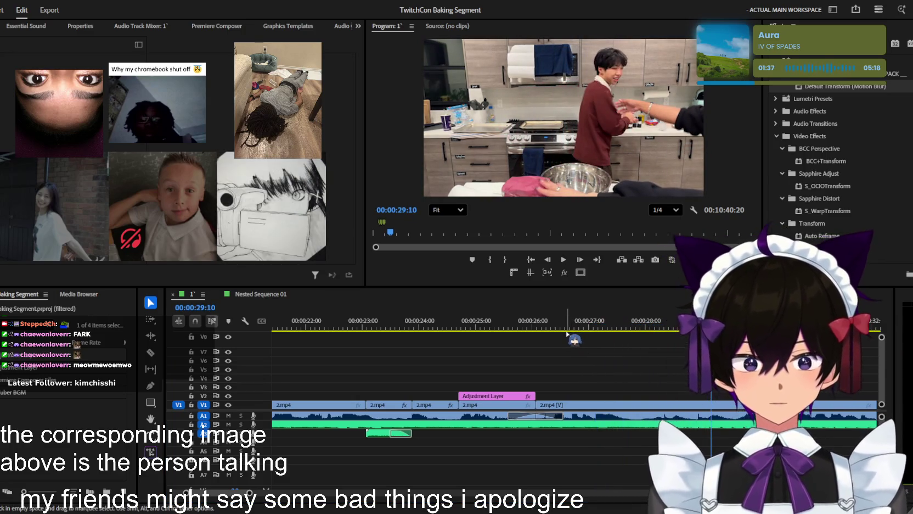
click(217, 26)
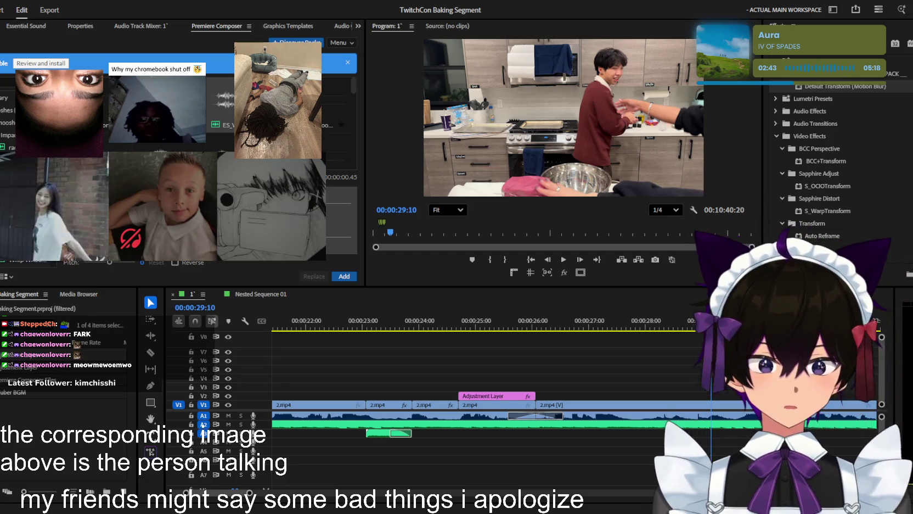
- Place the Whip Whoosh Swoosh 1 sound effect on an audio track at 29:10
key(minus)
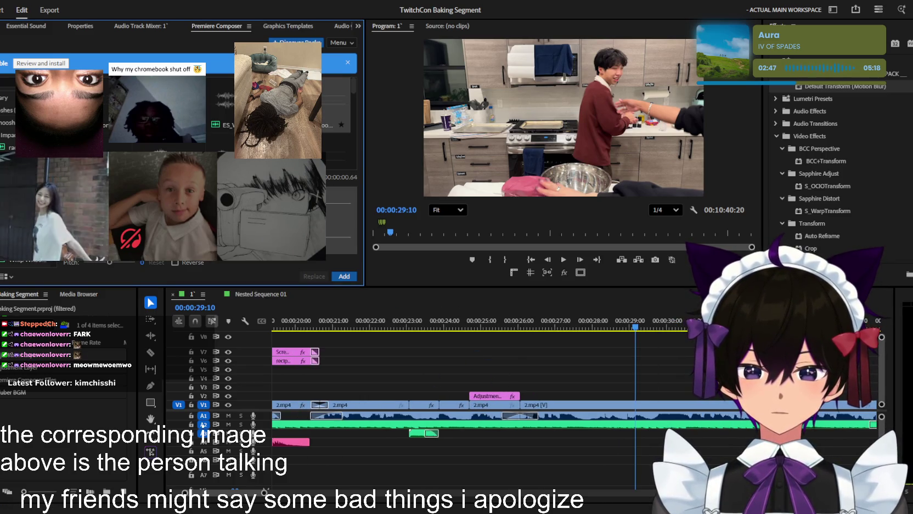
click(345, 276)
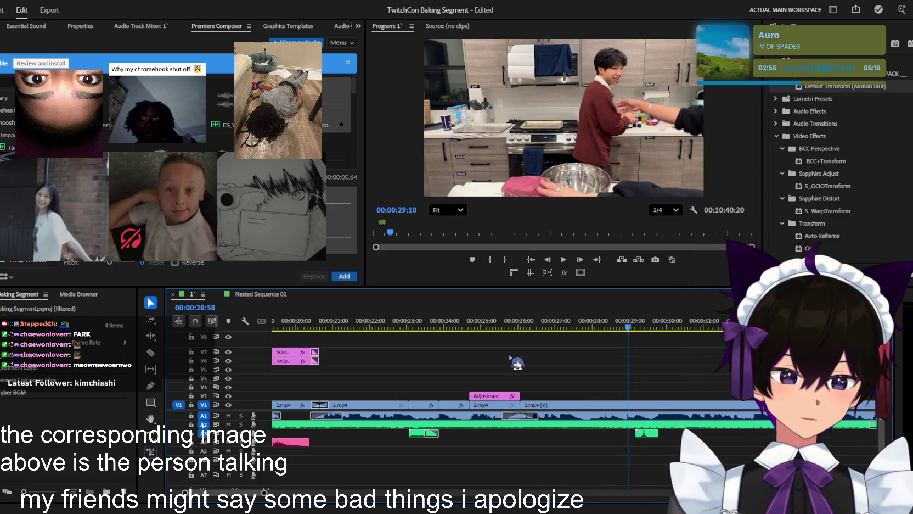
key(equal)
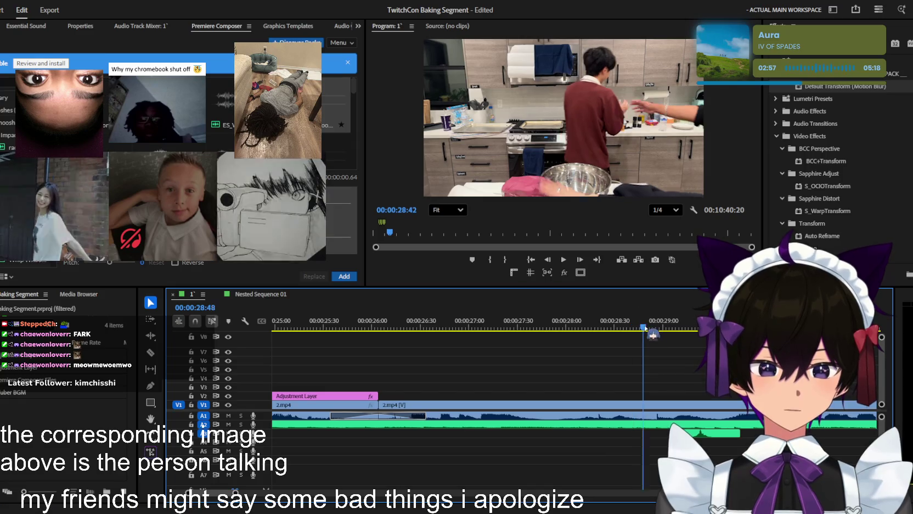
drag(636, 328, 670, 328)
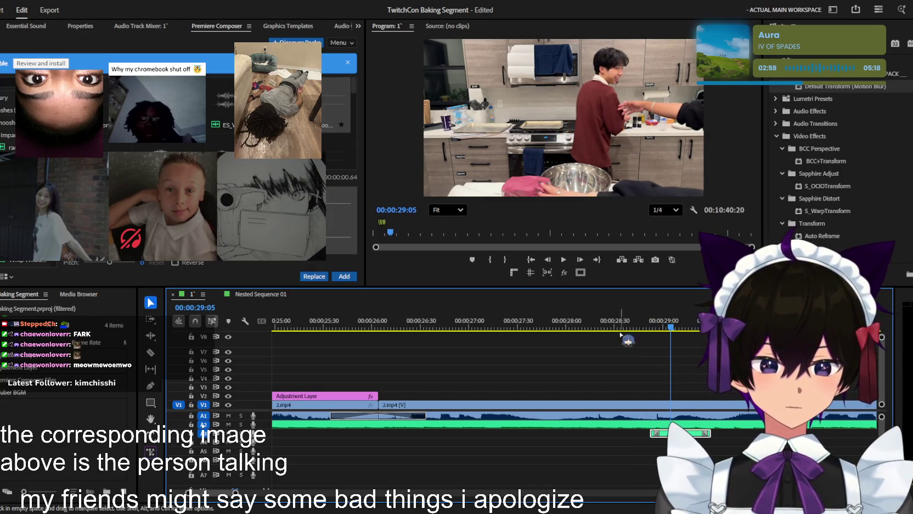
key(Escape)
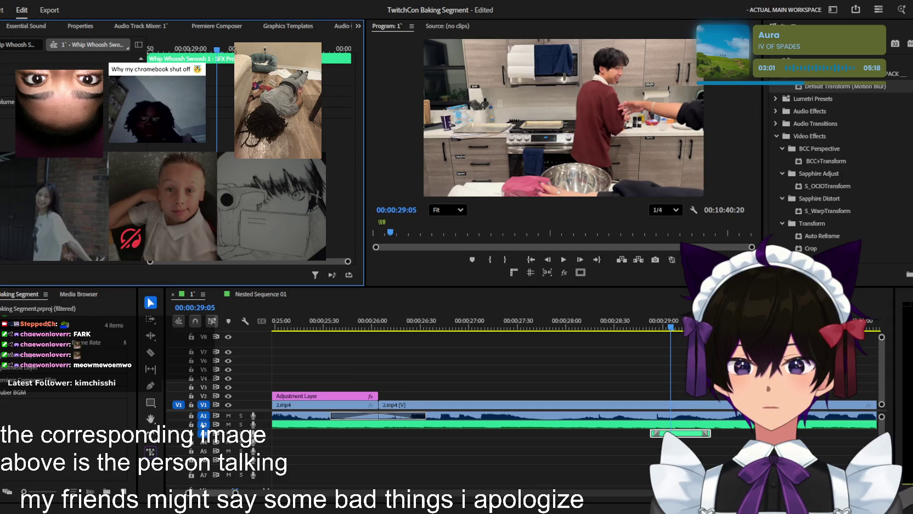
- Play the sequence around the new whoosh from 29:17 and 26:44, adjusting timeline zoom
click(646, 329)
key(space)
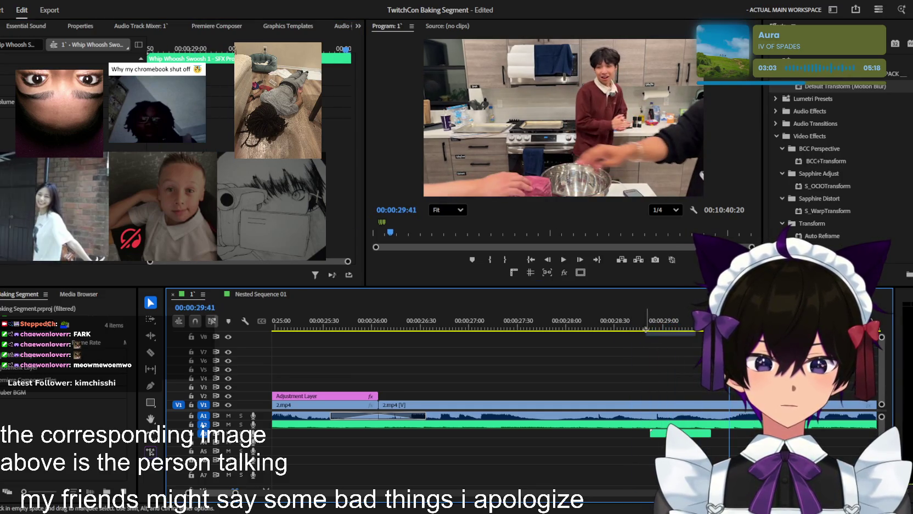
click(669, 321)
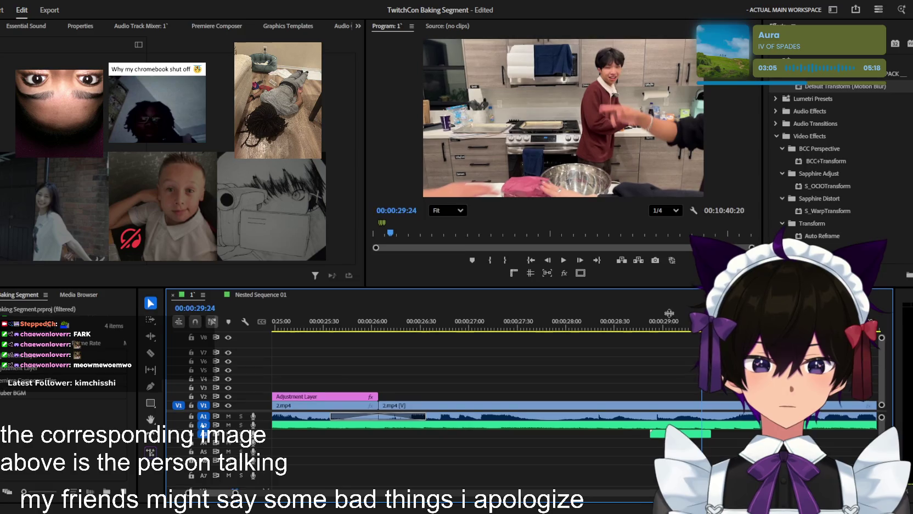
drag(659, 338, 688, 352)
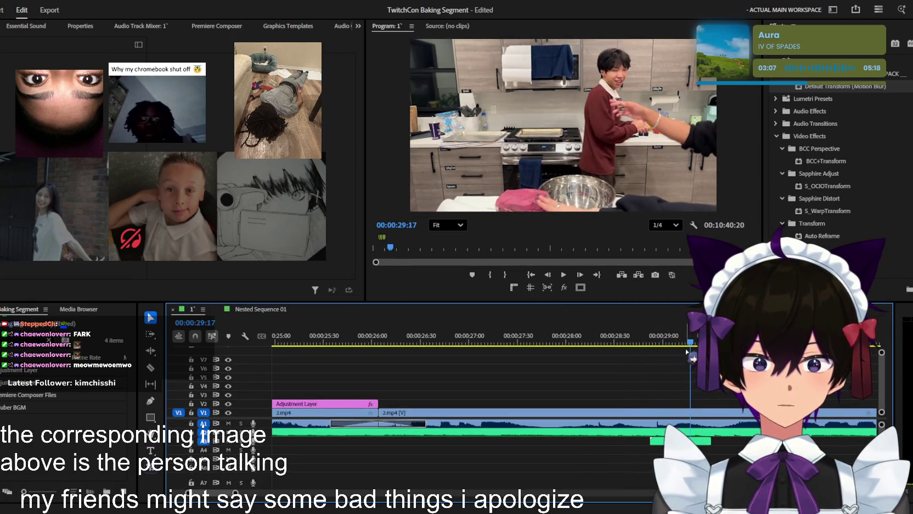
click(680, 441)
key(space)
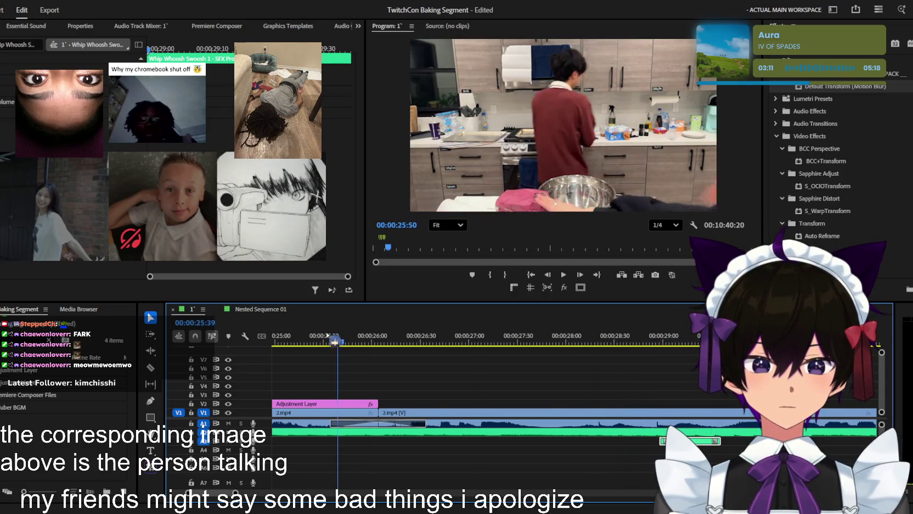
key(minus)
key(Up)
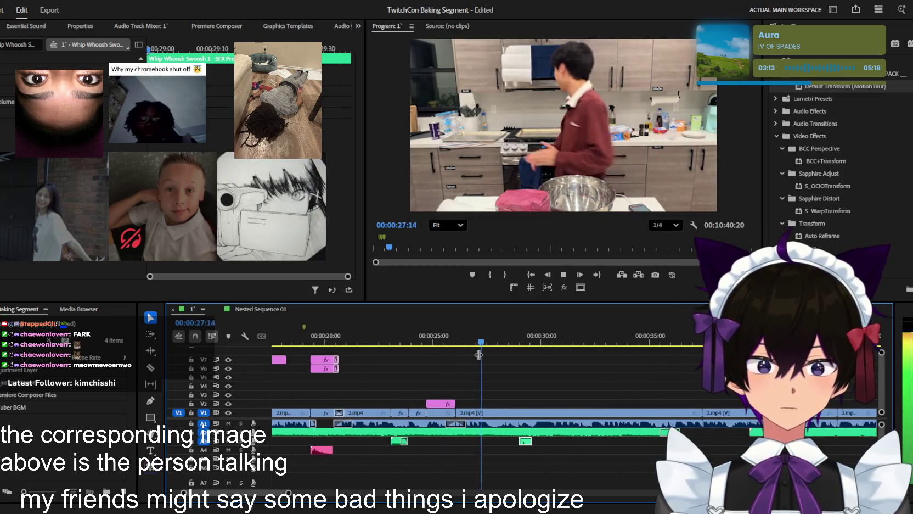
key(equal)
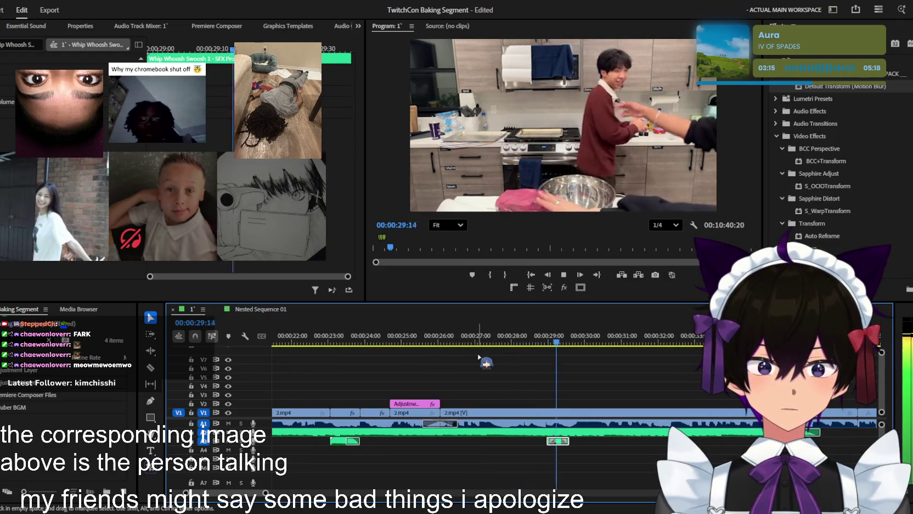
key(equal)
key(space)
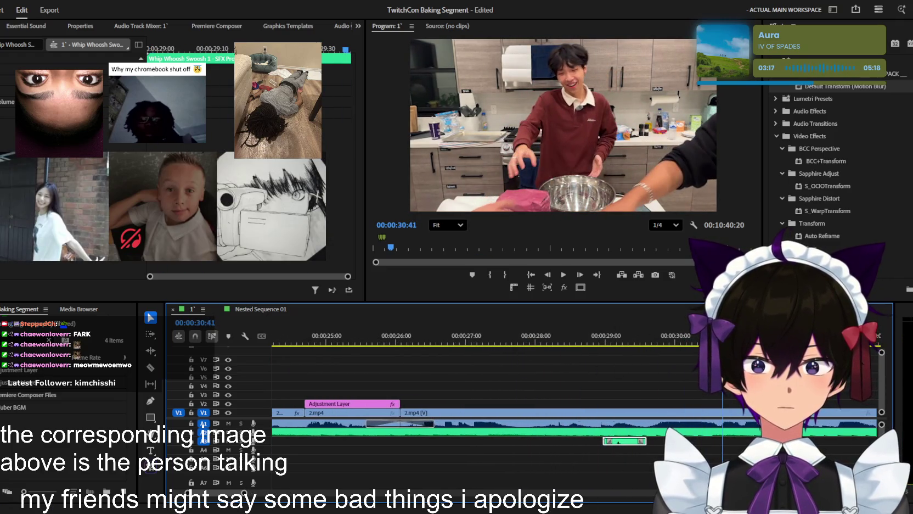
key(shift+5)
- Preview the whoosh twice from 00:00:28:46, just before it
click(618, 338)
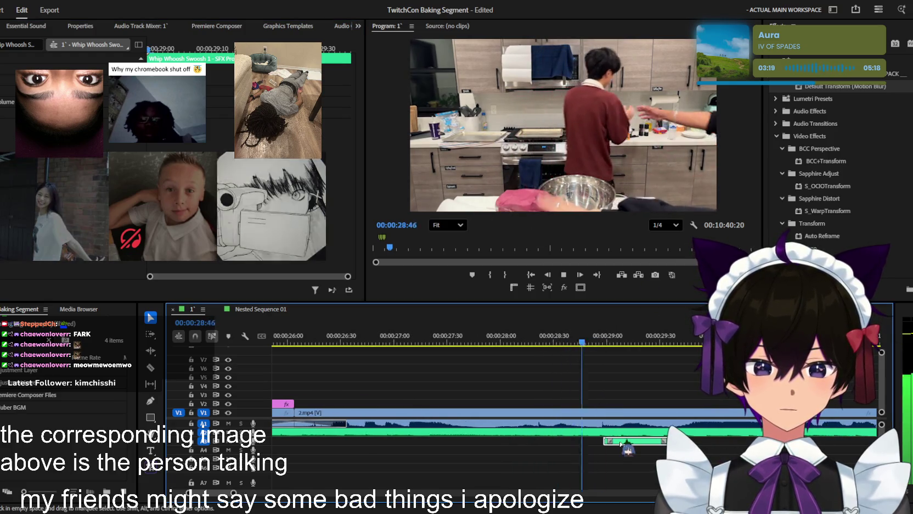
key(equal)
click(623, 340)
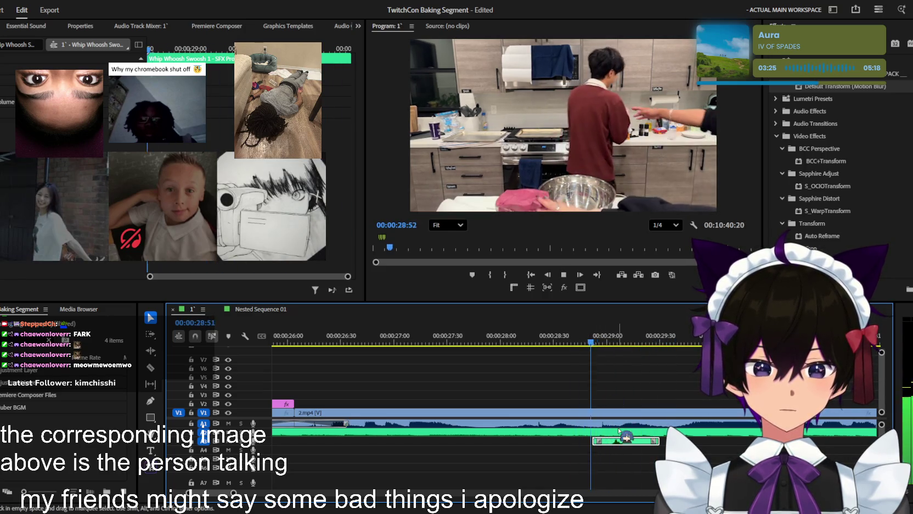
click(614, 344)
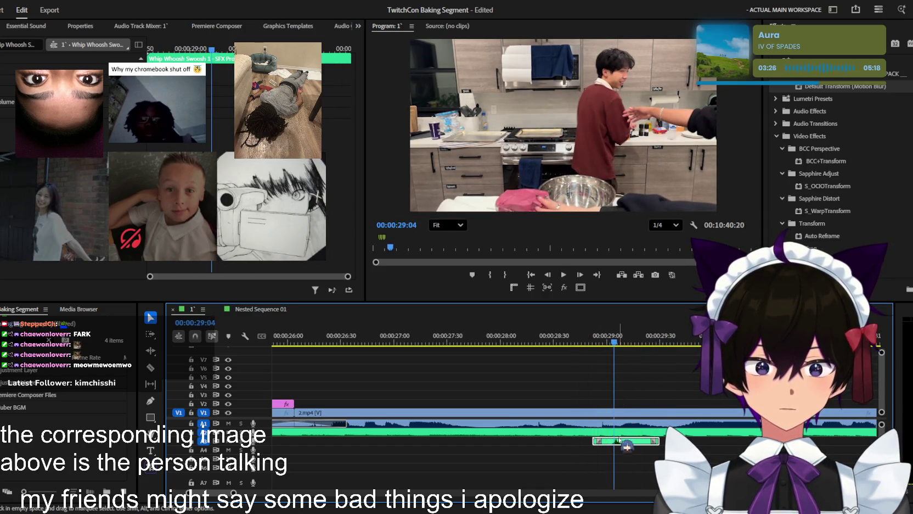
click(583, 343)
key(space)
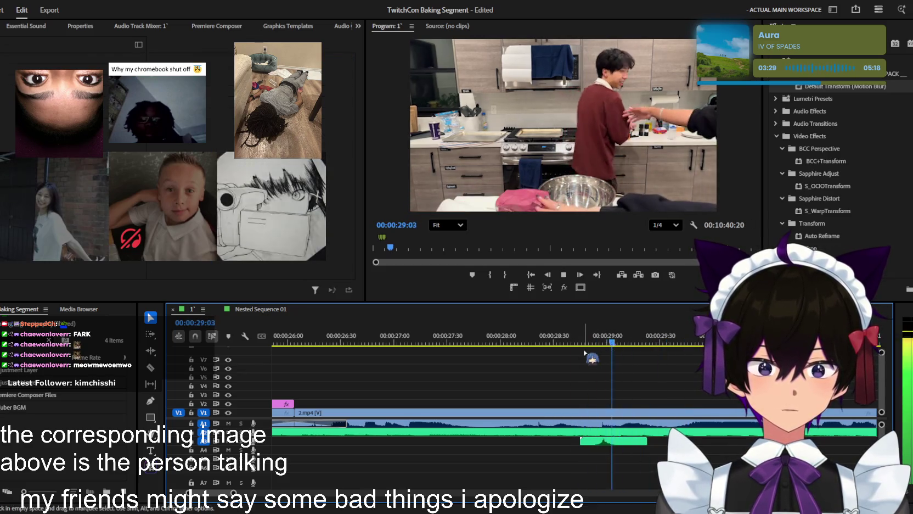
key(space)
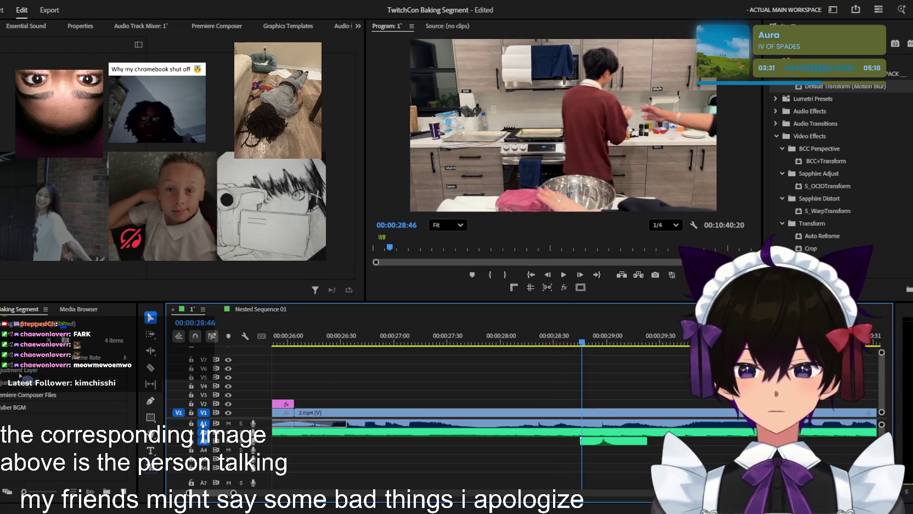
- Place an adjustment layer on V2 at 00:00:28:46 and test, then undo, a transform offset
drag(537, 391, 615, 404)
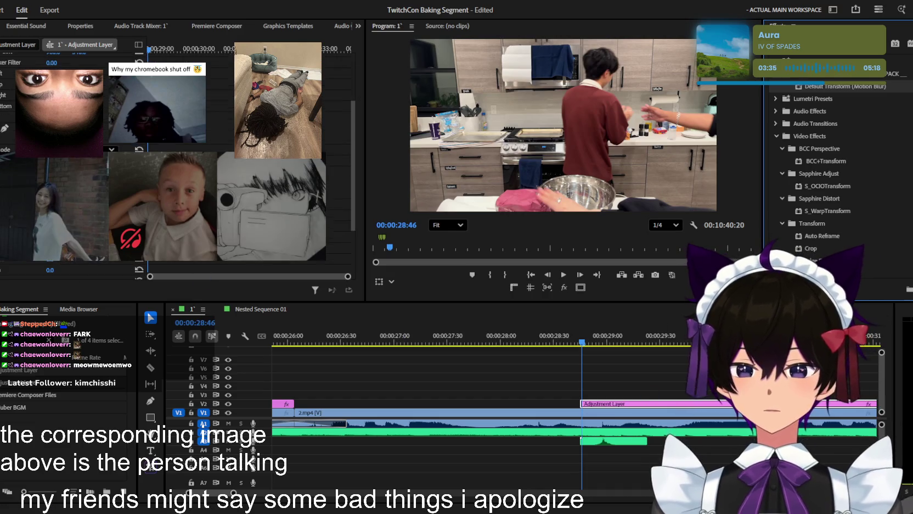
scroll(71, 165, down, 3)
drag(557, 128, 553, 99)
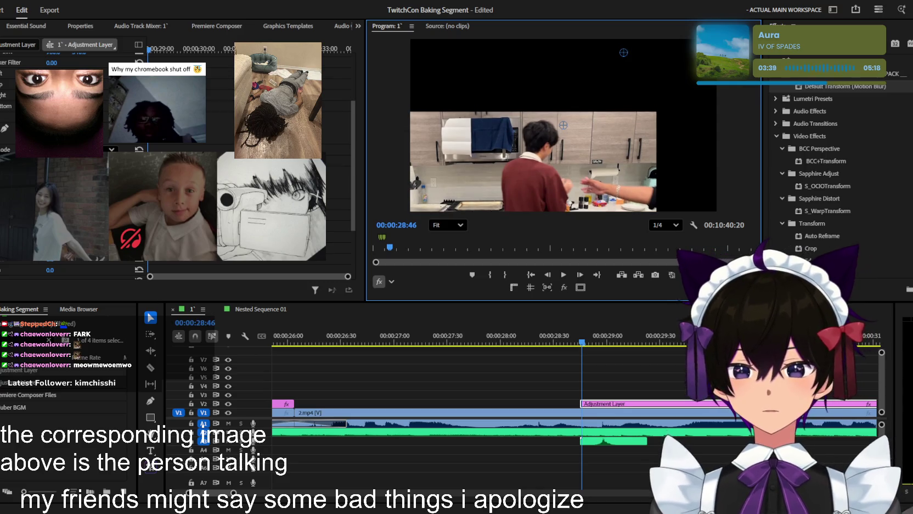
drag(52, 95, 32, 95)
key(ctrl+z)
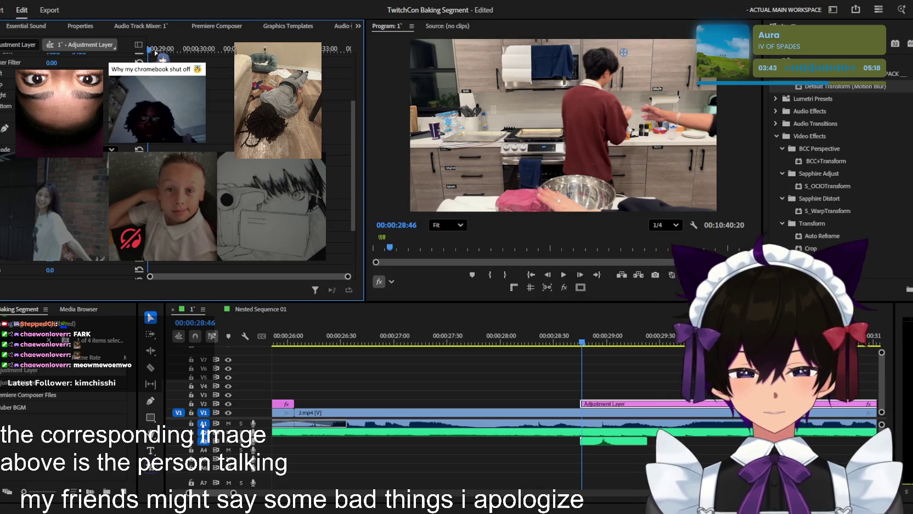
- Scale the picture up at 00:00:29:19, preview the zoom, and trim the layer's end
click(172, 48)
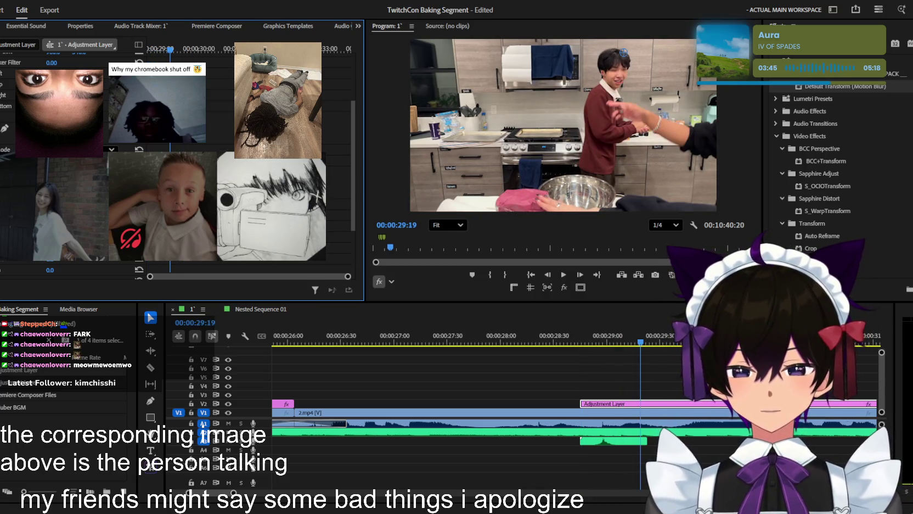
key(ctrl+z)
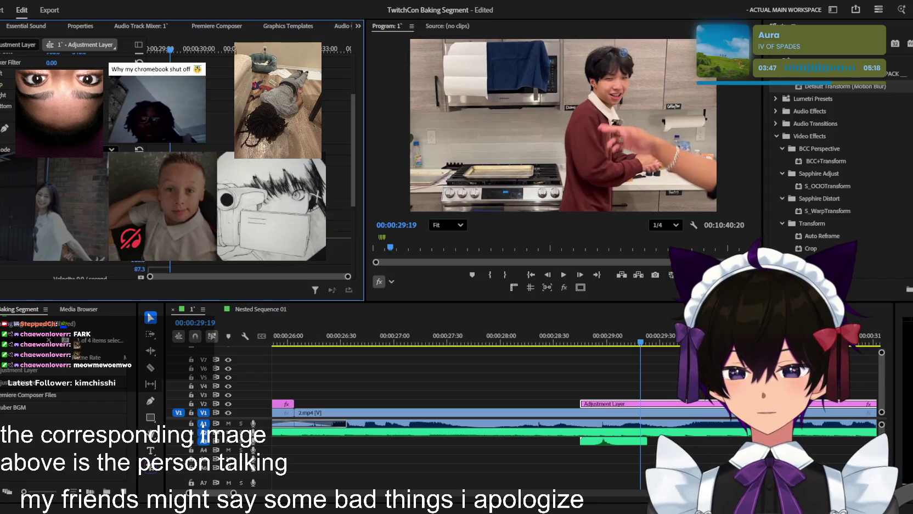
scroll(82, 109, down, 3)
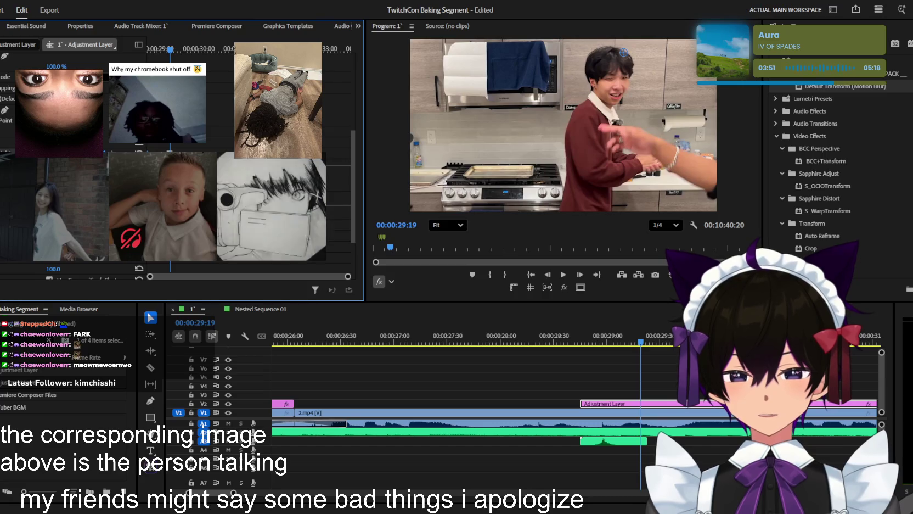
key(space)
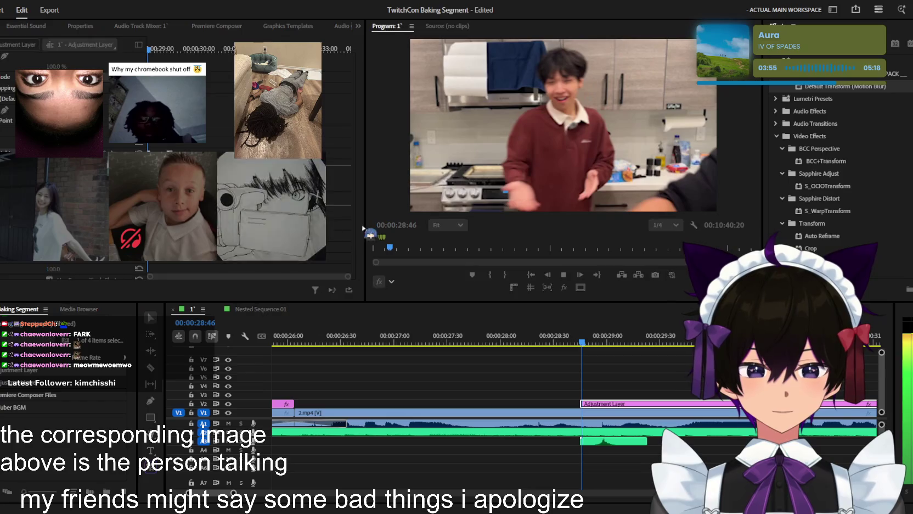
drag(876, 404, 665, 403)
key(minus)
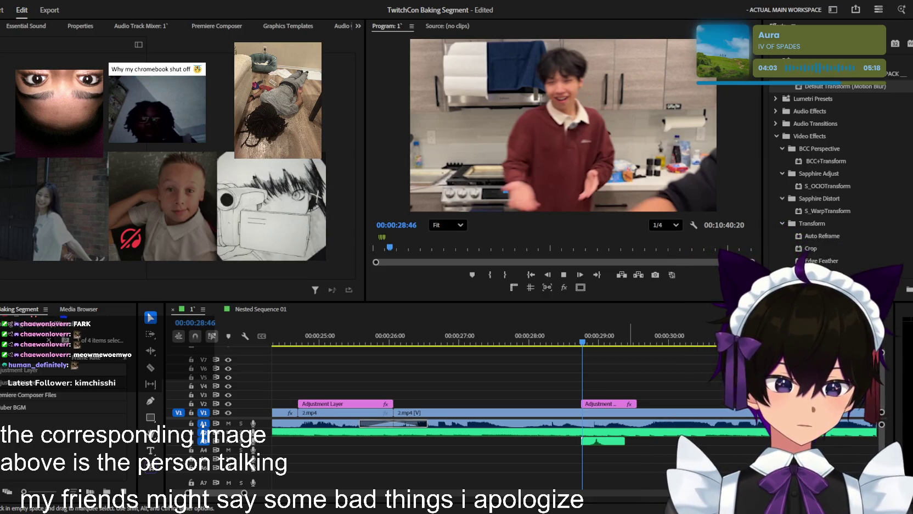
key(Down)
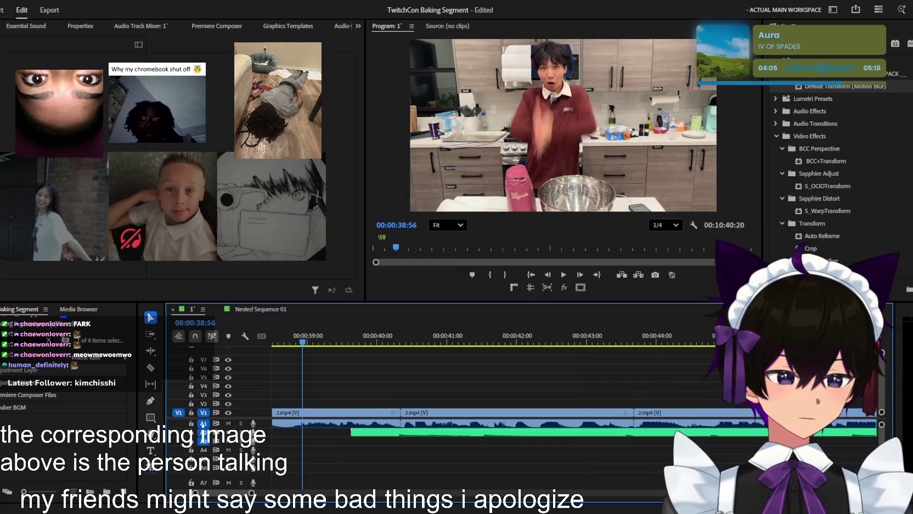
- Add the ChimeMulti sound effect to the timeline at 00:00:27:31
key(minus)
key(minus)
key(minus)
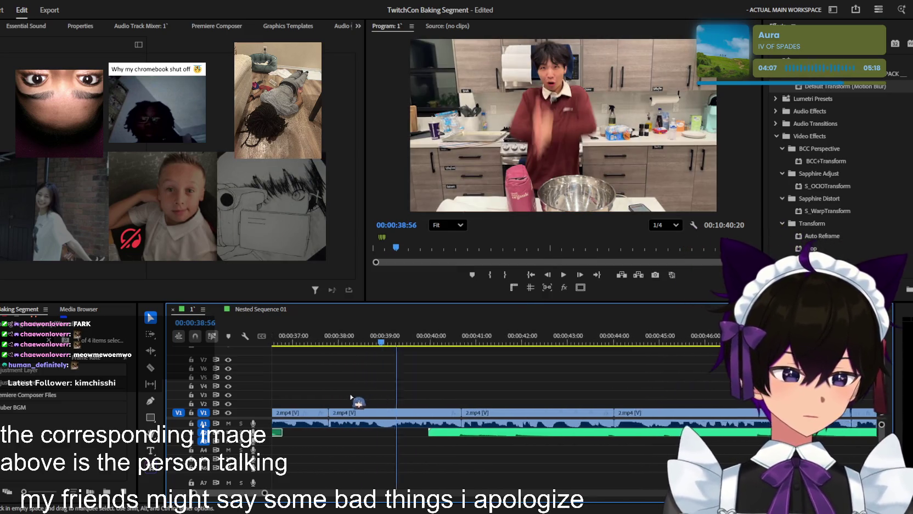
key(minus)
key(minus)
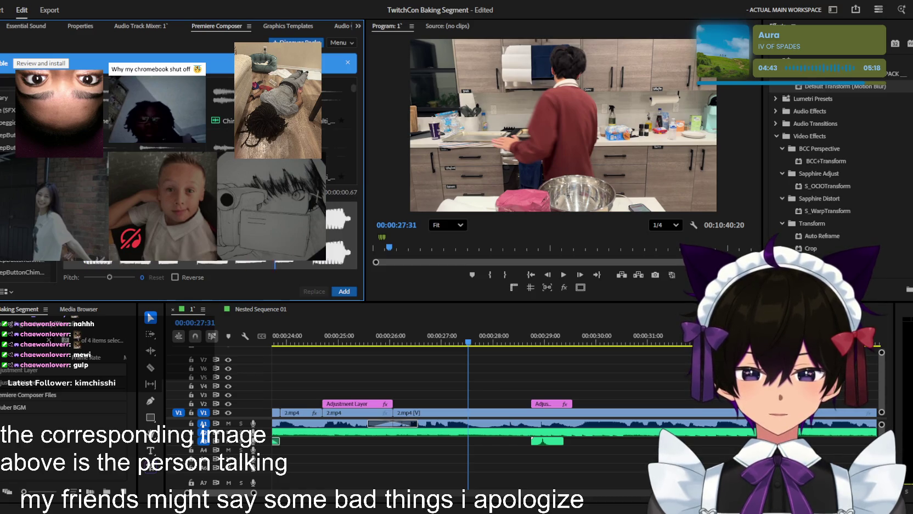
click(340, 291)
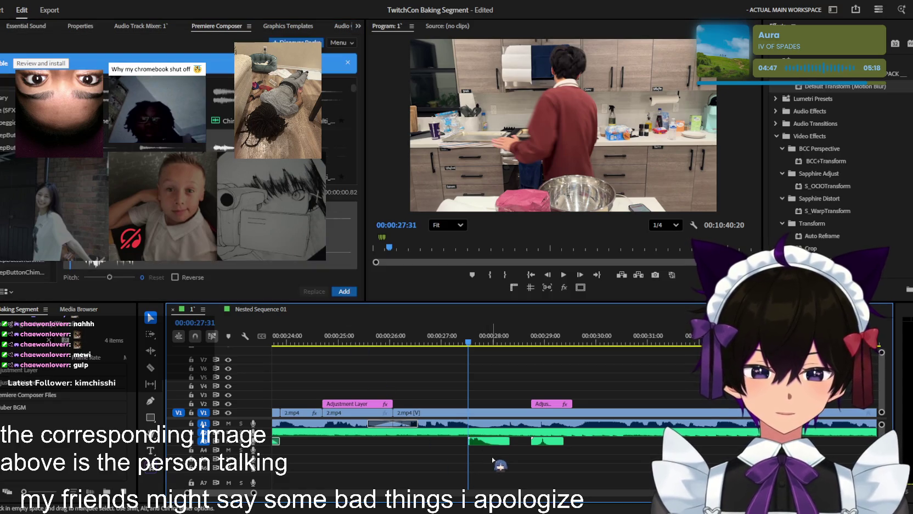
scroll(494, 458, up, 3)
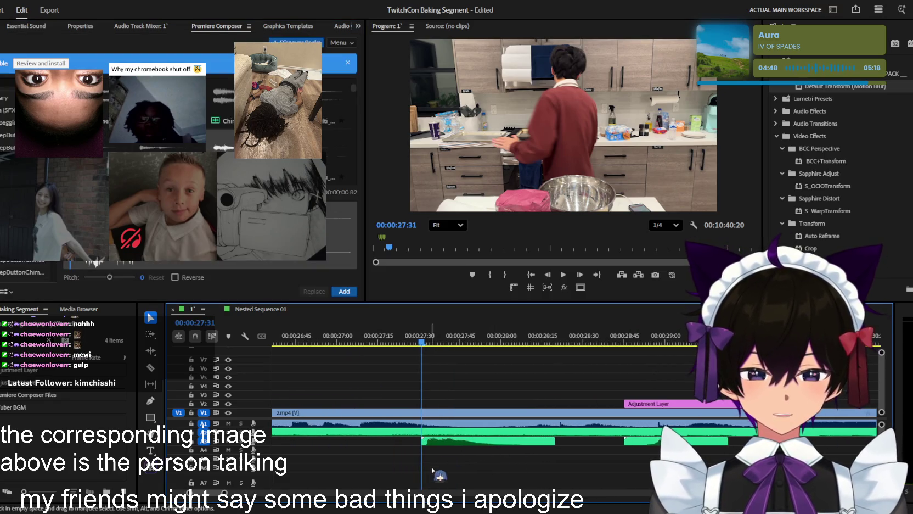
click(123, 32)
- Preview the chime and split the V1 clip at the chime's start and end
click(424, 370)
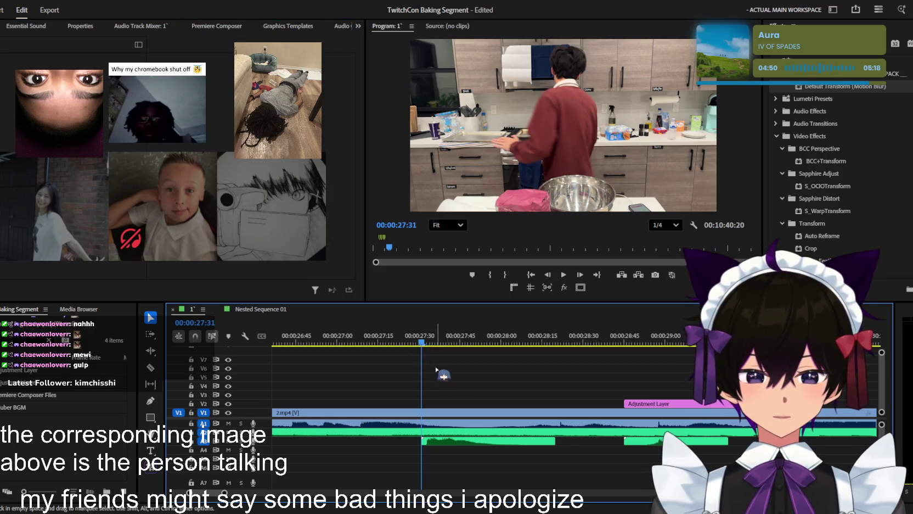
click(453, 440)
key(shift+5)
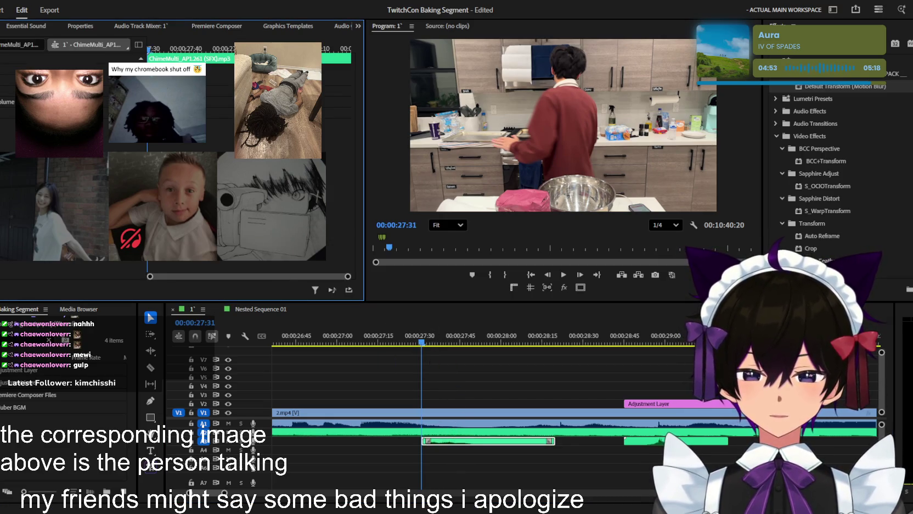
key(space)
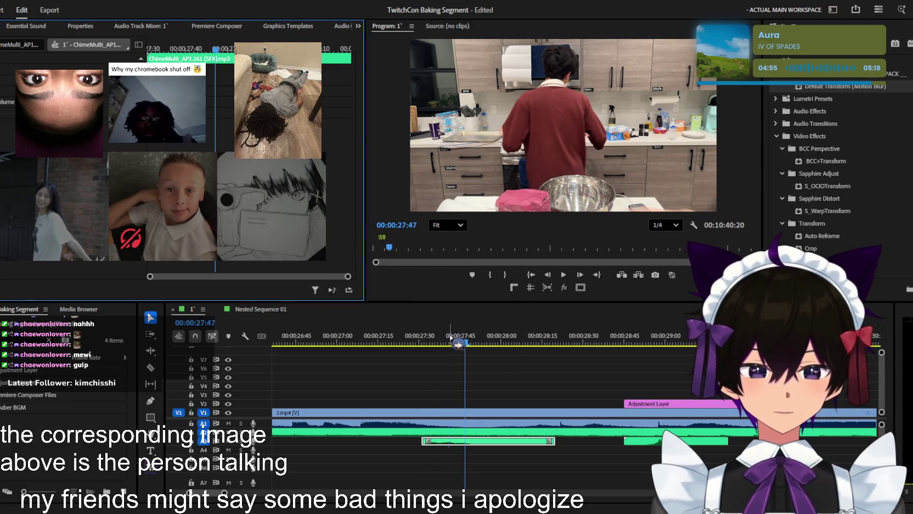
click(460, 344)
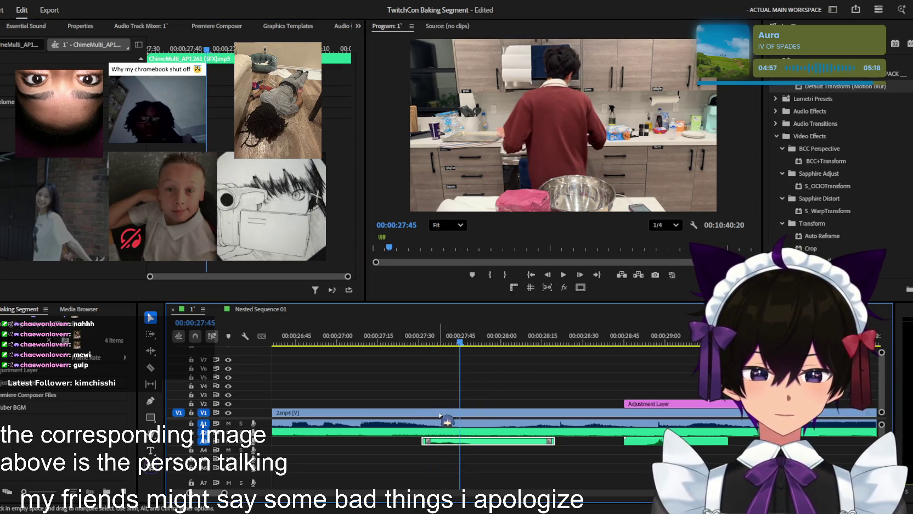
click(421, 415)
click(554, 415)
- Copy the cut middle piece onto V2 and return to 00:00:27:32 with the Pen tool
click(490, 415)
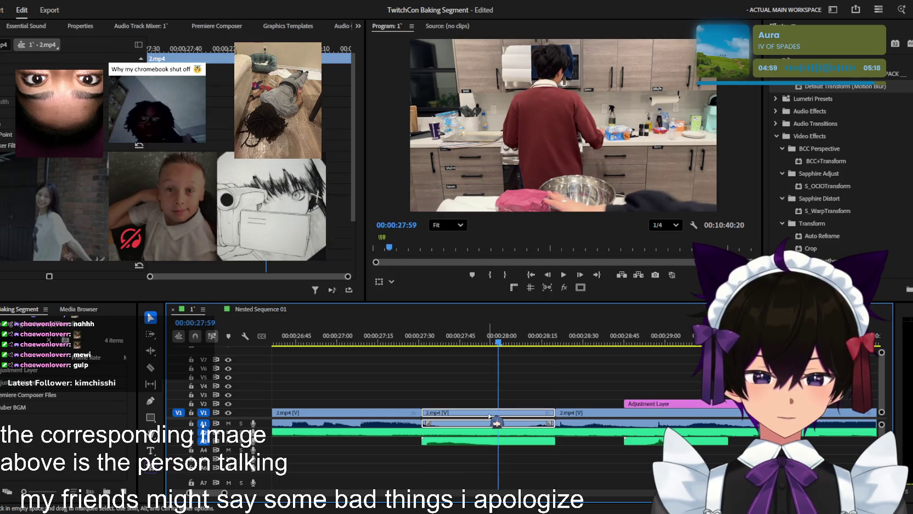
drag(490, 415, 469, 405)
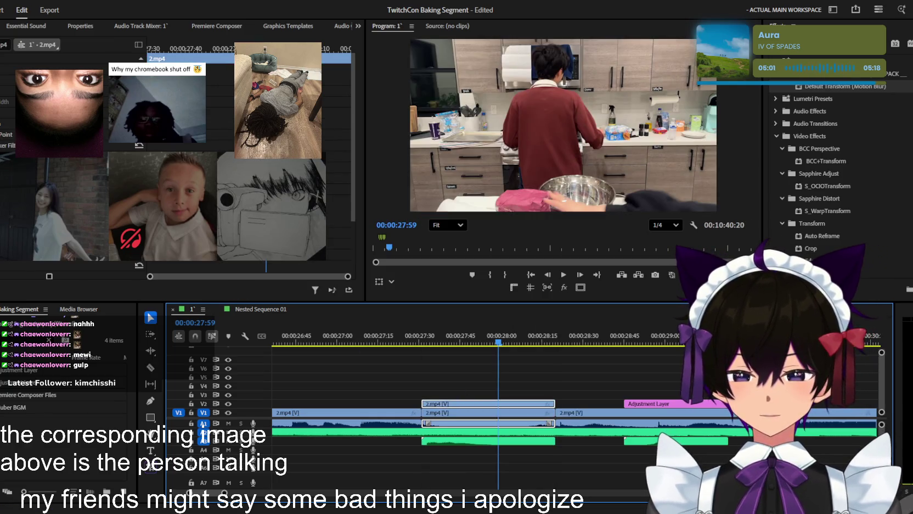
scroll(544, 121, up, 2)
scroll(544, 93, up, 2)
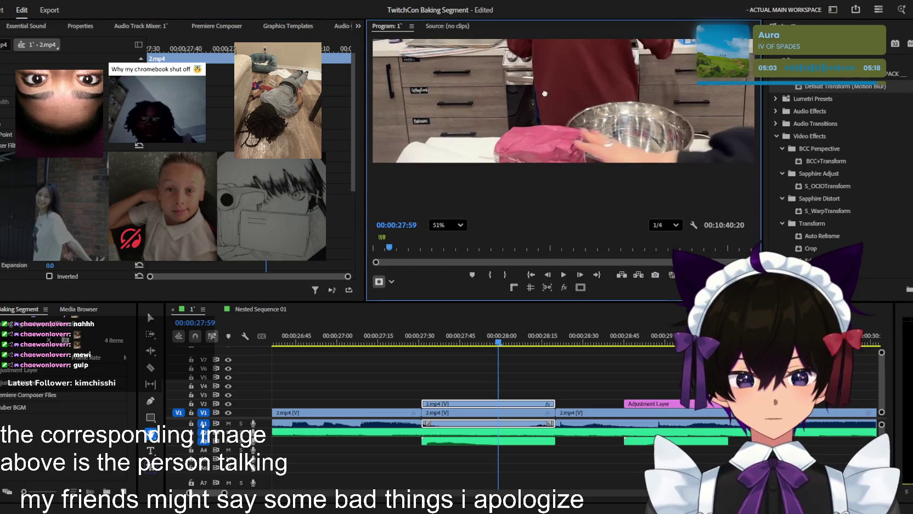
key(p)
scroll(597, 144, up, 2)
scroll(597, 143, up, 1)
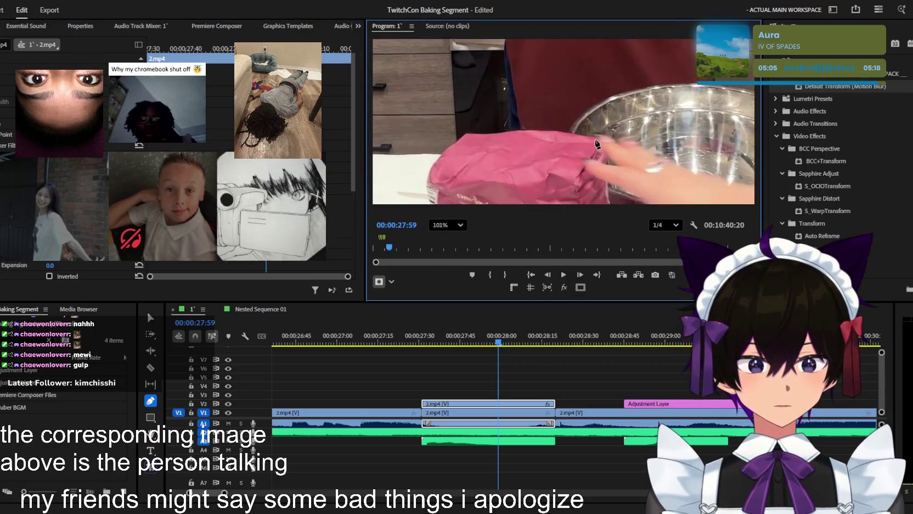
click(424, 340)
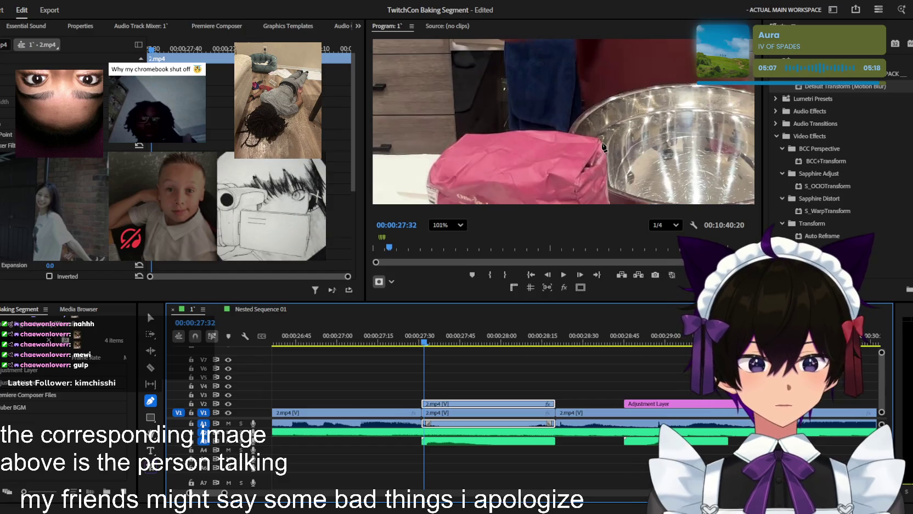
- Trace mask points along the pink bag's top edge and down its left side
click(601, 137)
click(581, 134)
click(559, 130)
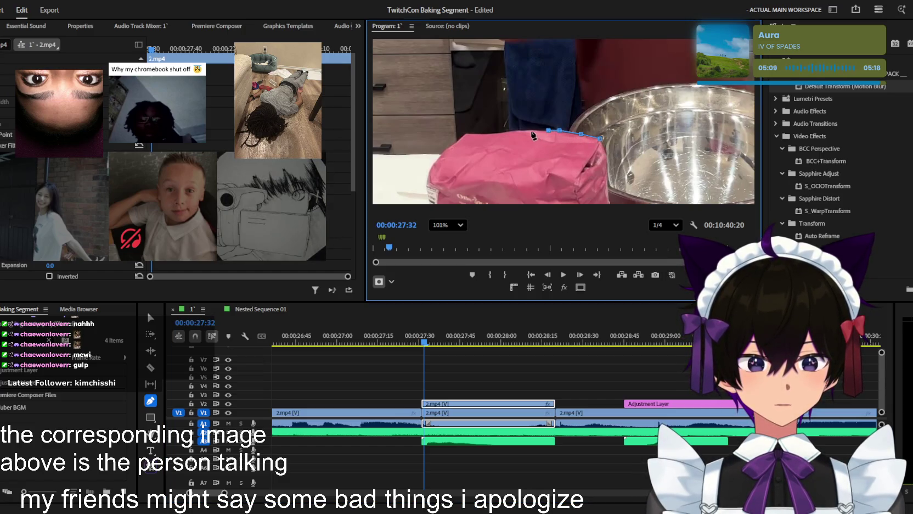
click(530, 130)
click(495, 132)
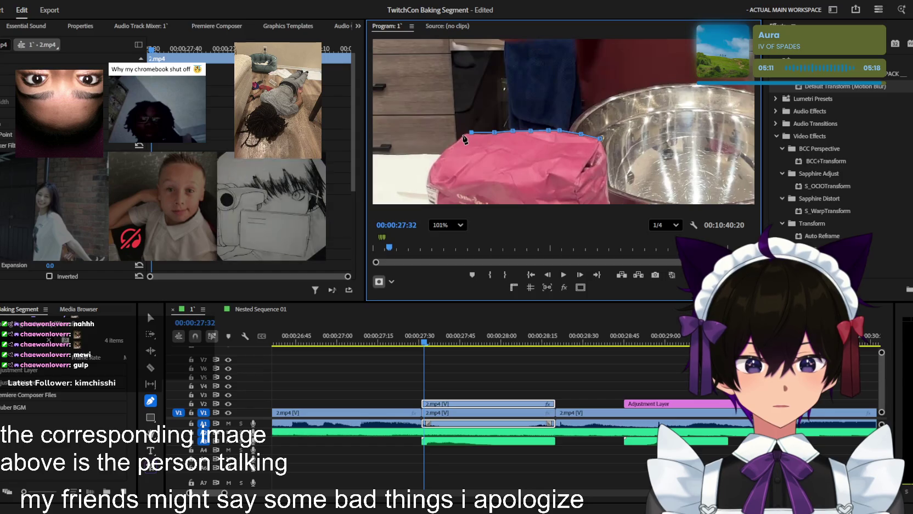
click(465, 132)
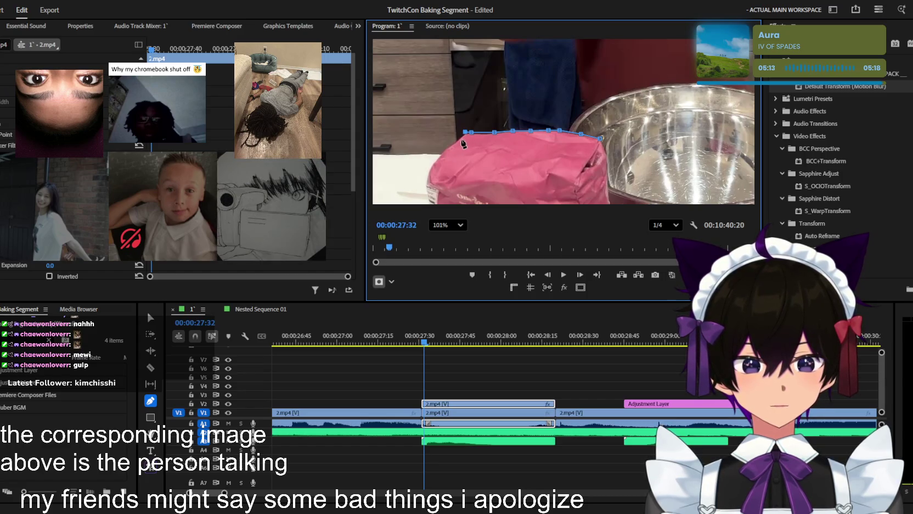
click(453, 144)
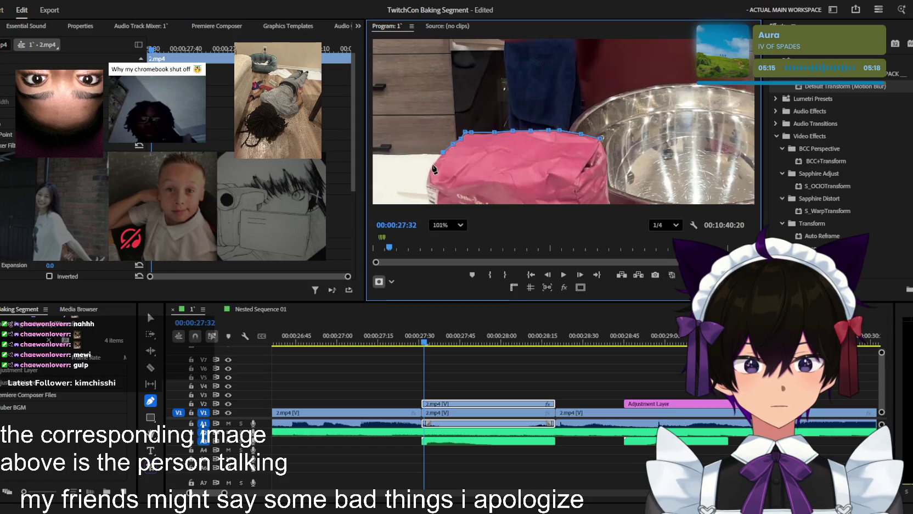
click(427, 190)
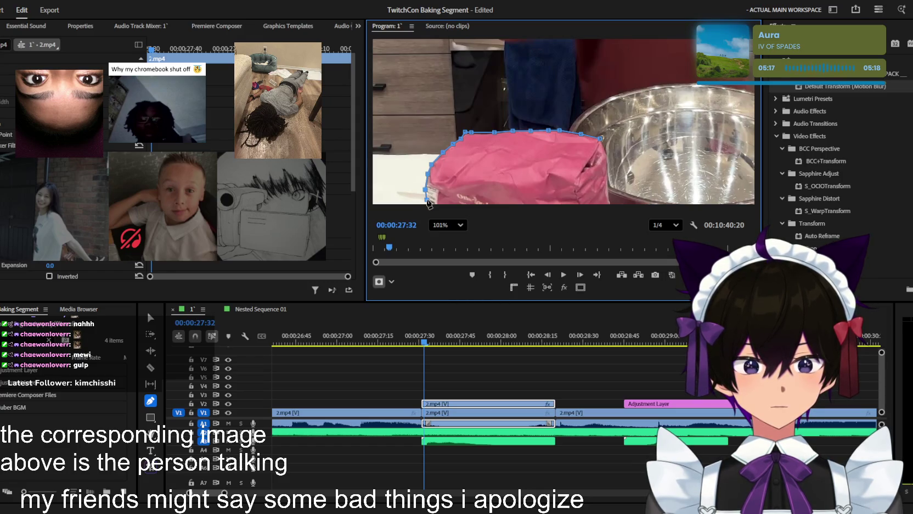
- Close the mask along the bag's bottom and show the whole kitchen frame again
key(h)
drag(578, 208, 574, 158)
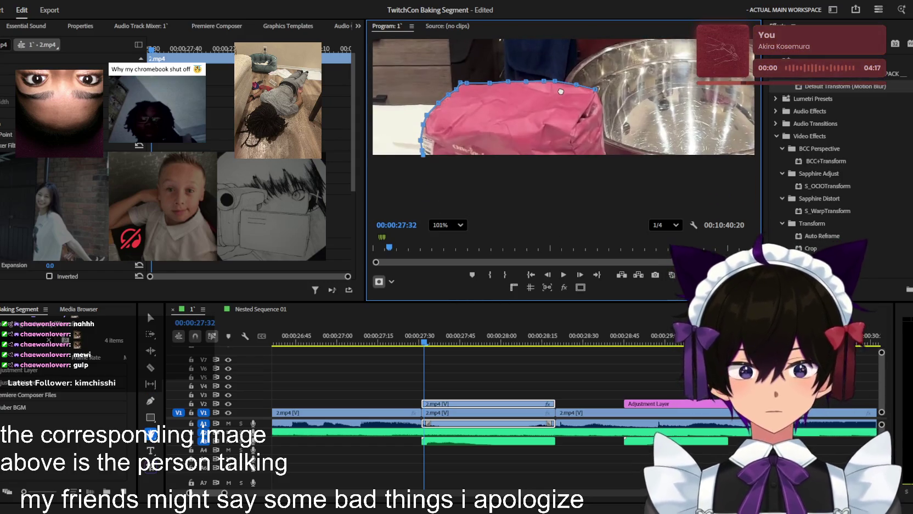
key(p)
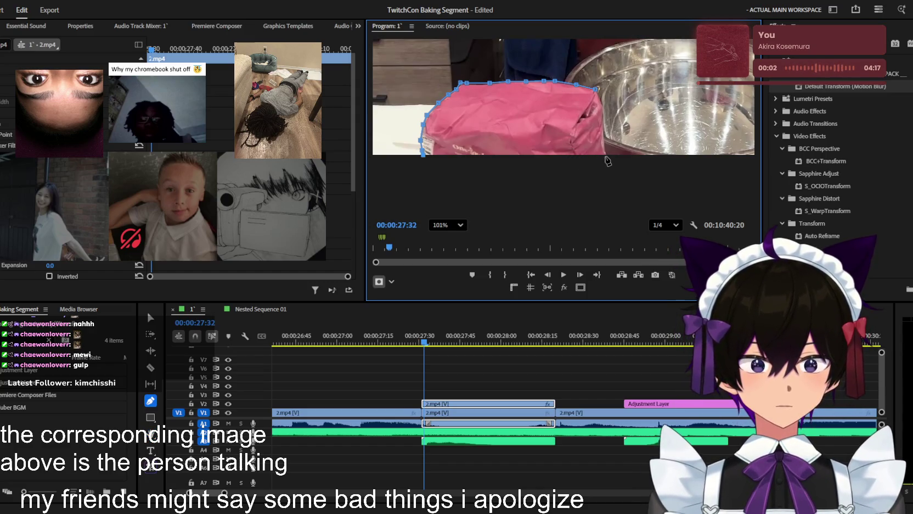
click(606, 155)
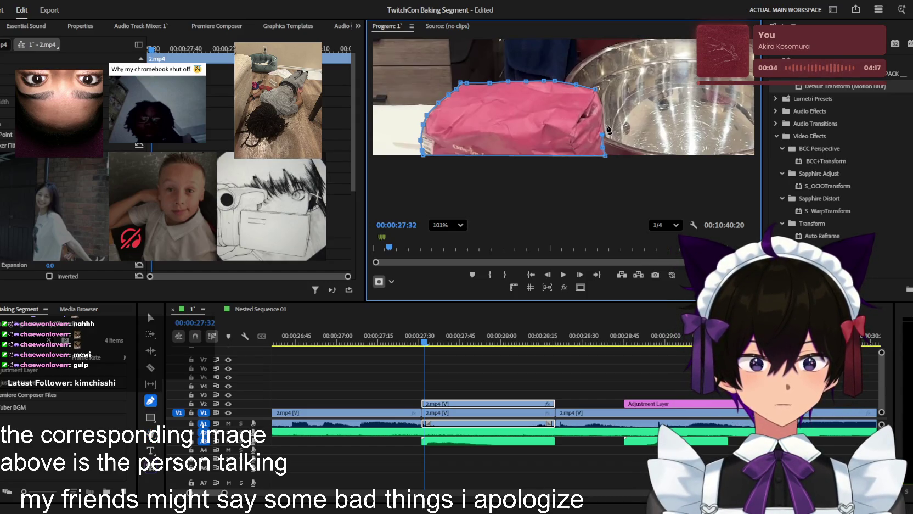
drag(597, 88, 591, 71)
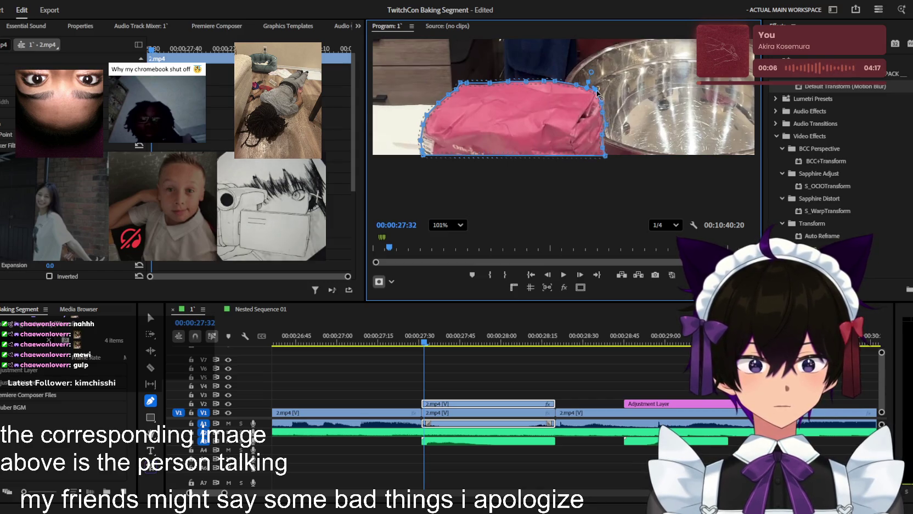
click(450, 225)
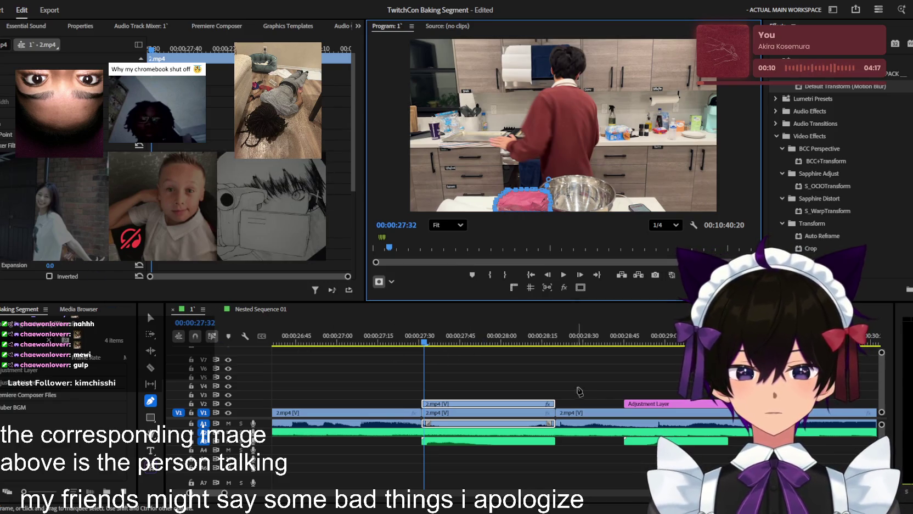
- Apply Lava's Green Flash B, found by searching 'flash', to the 2.mp4 clip and save
click(467, 351)
key(v)
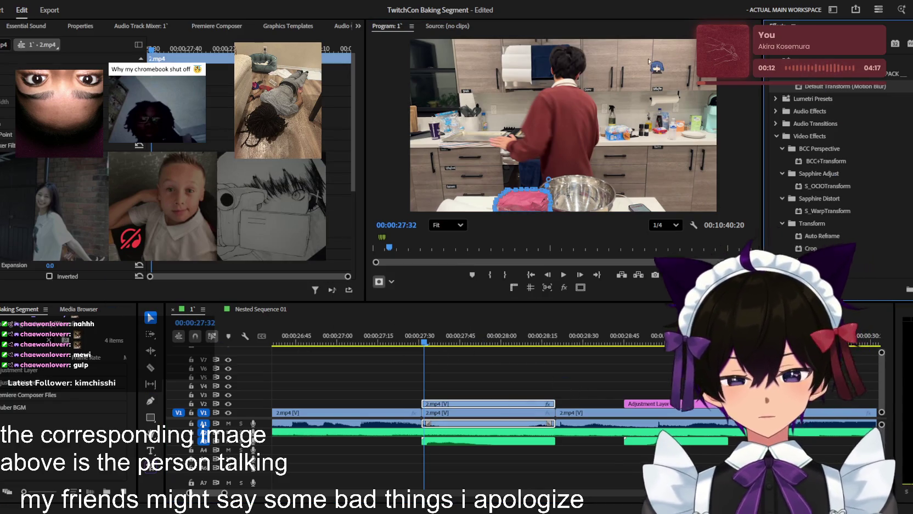
text(flash)
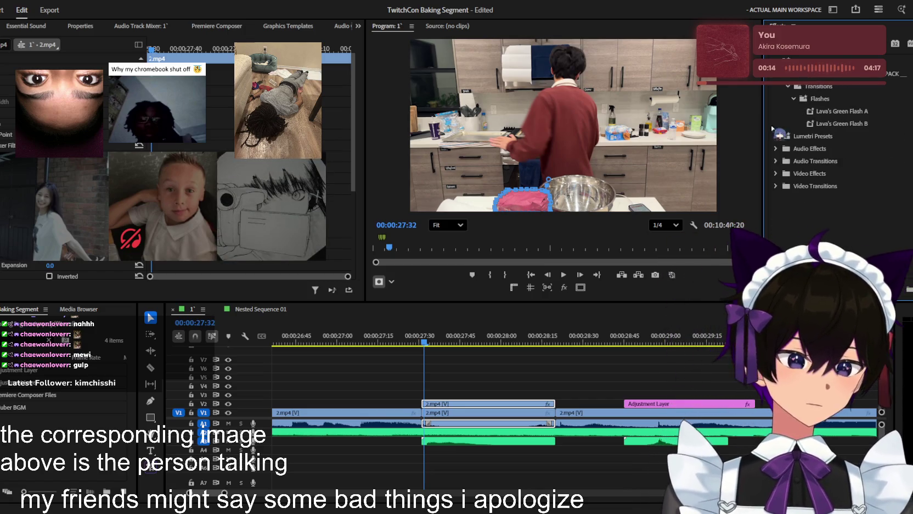
drag(839, 124, 438, 413)
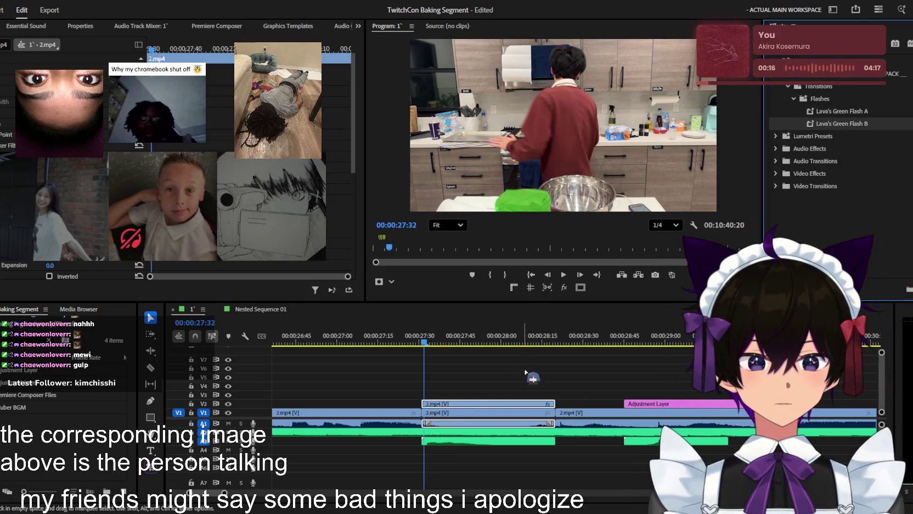
click(401, 337)
click(489, 359)
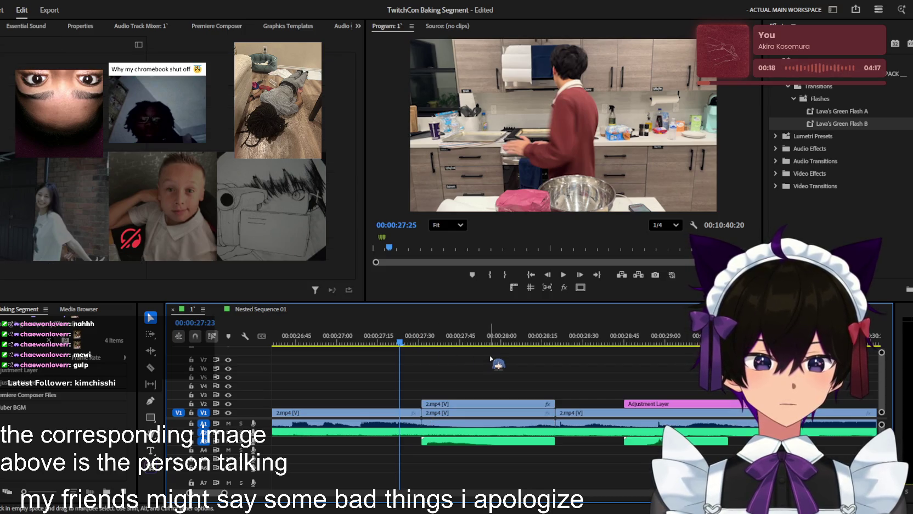
key(ctrl+s)
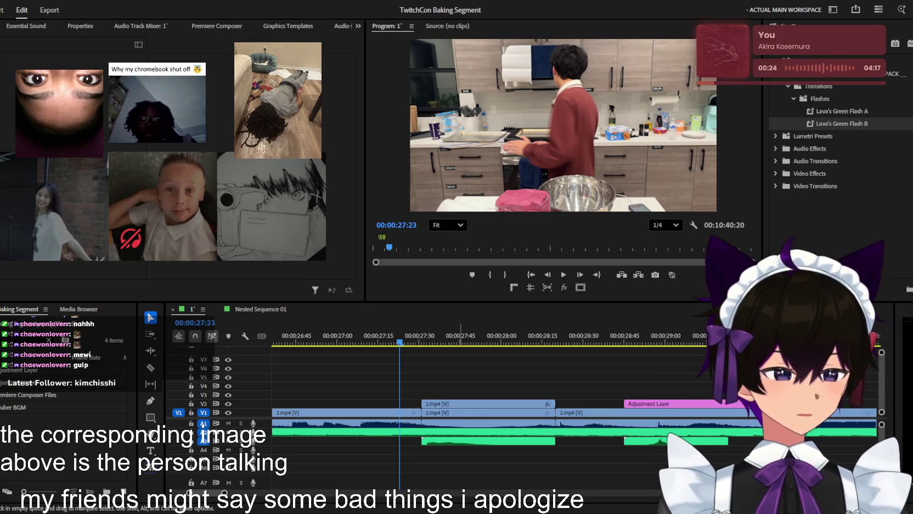
- Play back the green bag highlight with the chime
click(529, 379)
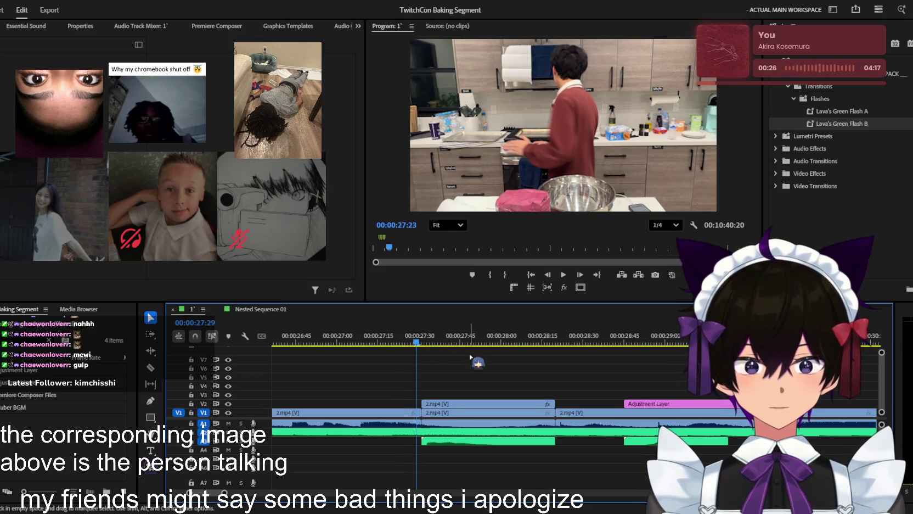
scroll(470, 358, down, 2)
scroll(467, 375, up, 2)
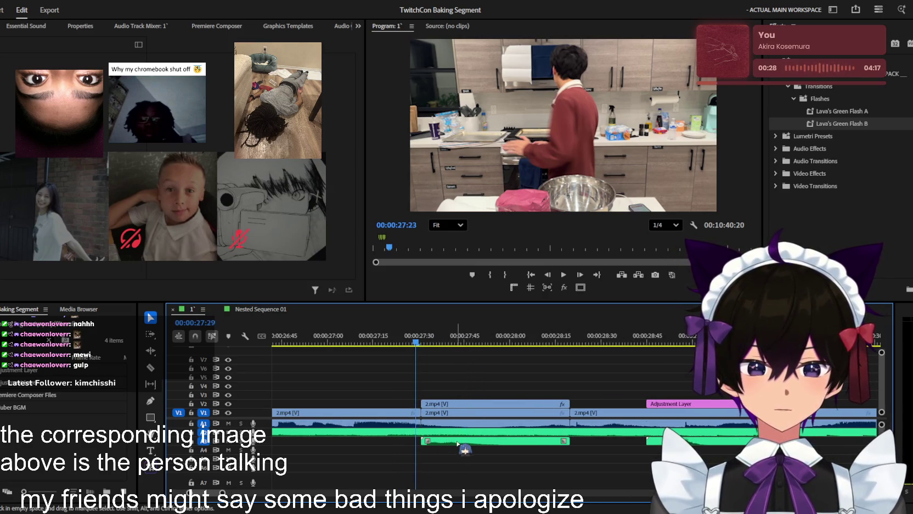
click(458, 442)
key(space)
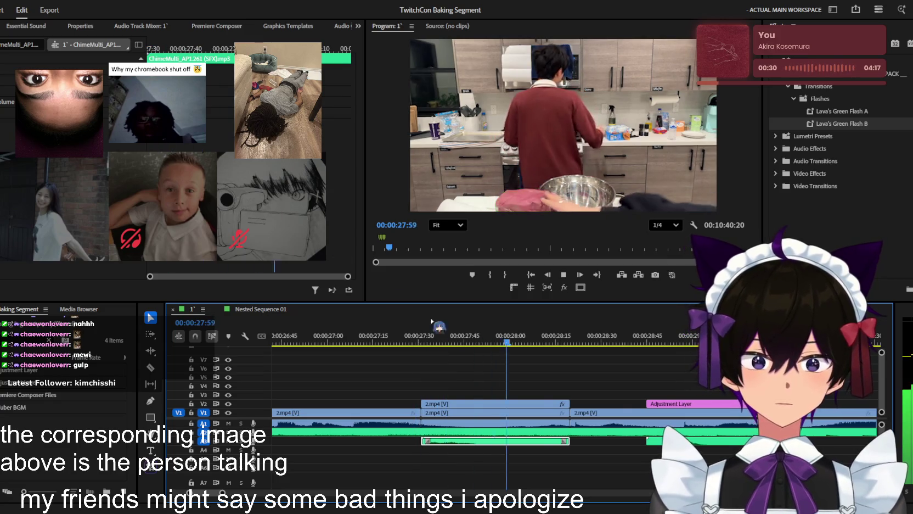
key(space)
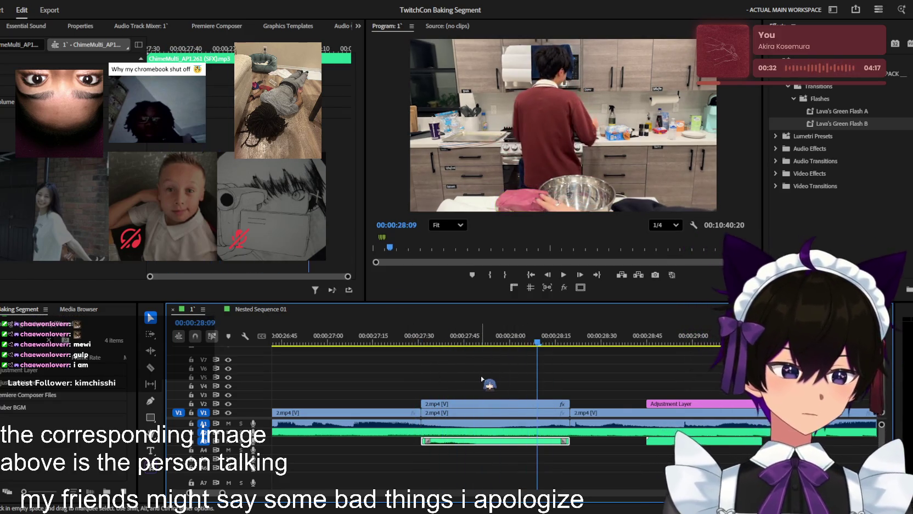
- Place an adjustment layer on V3 above the bag clip and replay from 25:23 and 27:42
drag(400, 388, 458, 396)
scroll(506, 407, down, 5)
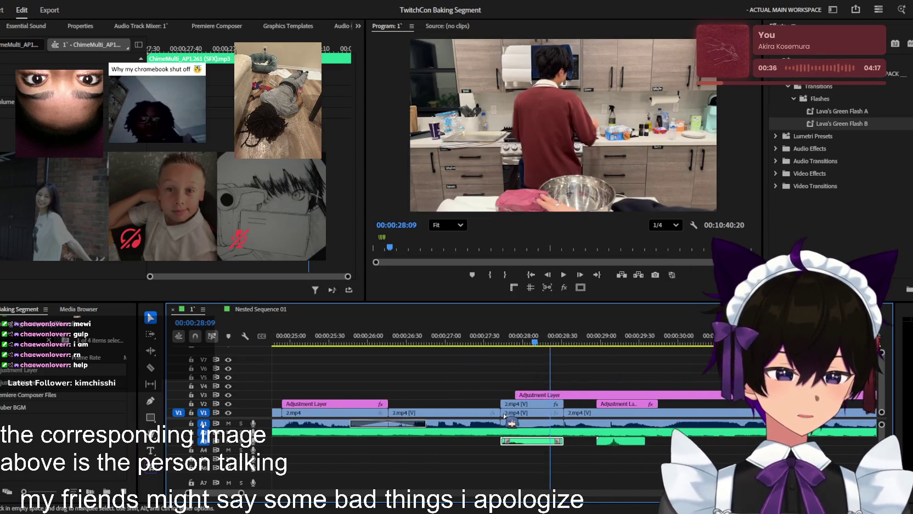
click(489, 342)
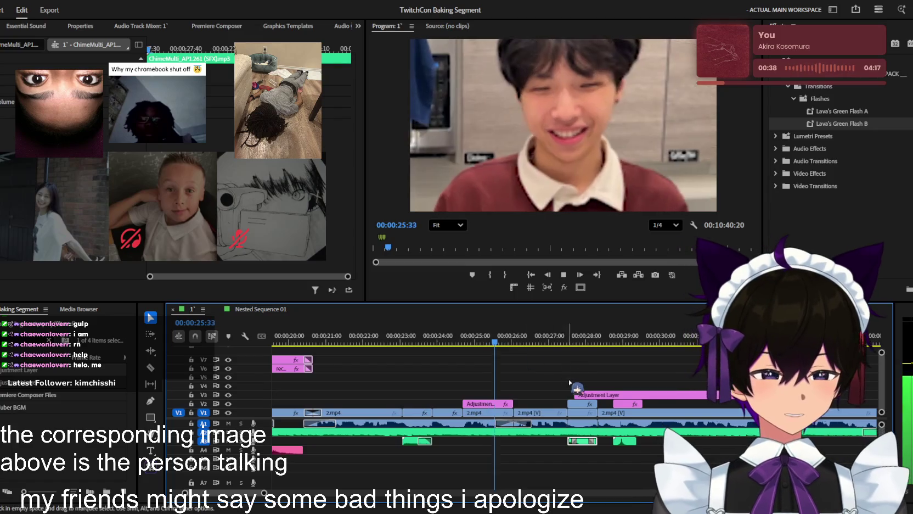
key(space)
scroll(556, 378, up, 3)
scroll(554, 395, up, 1)
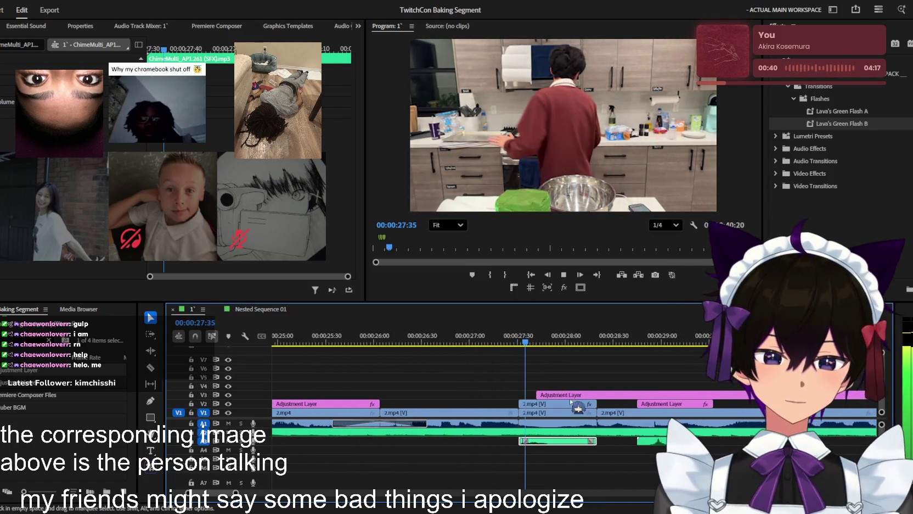
key(space)
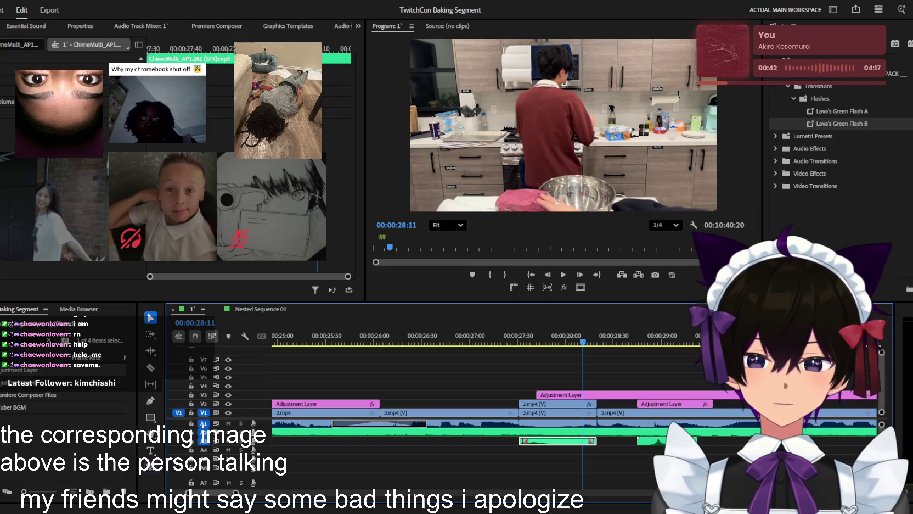
key(shift+2)
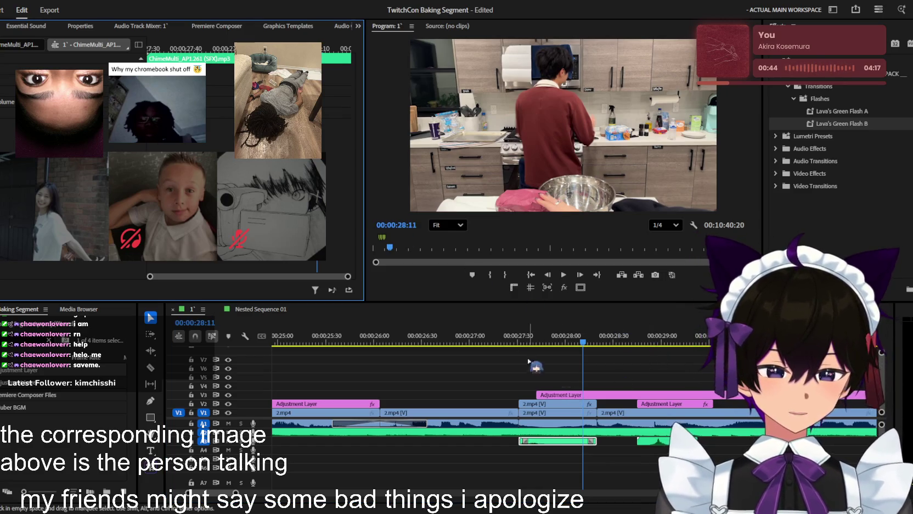
click(586, 383)
key(space)
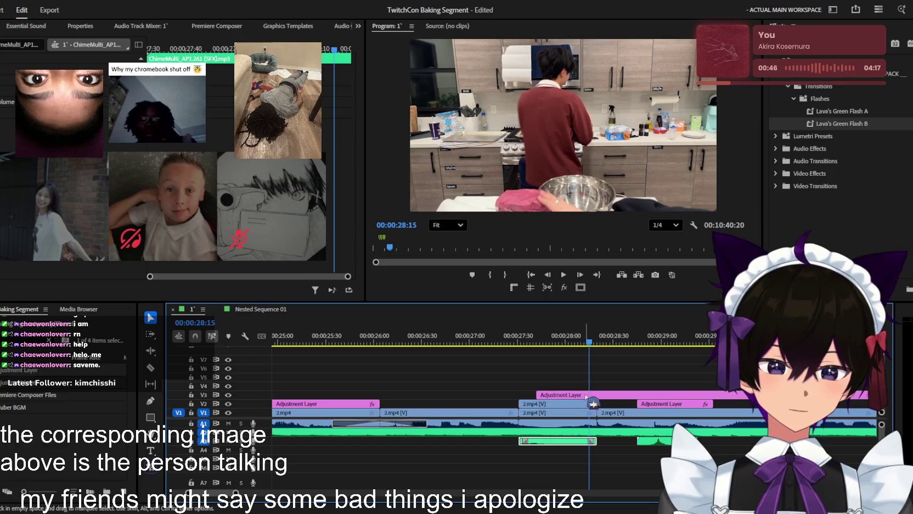
click(537, 336)
key(space)
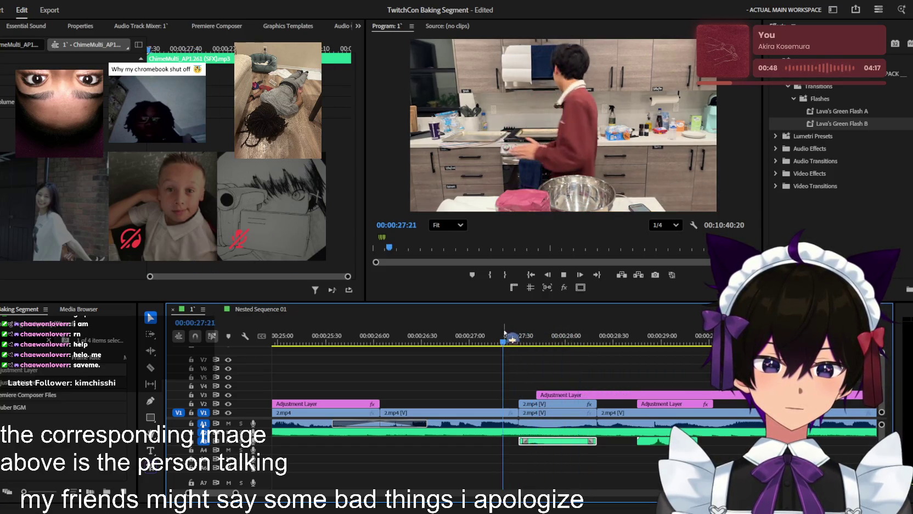
- Slide the V3 adjustment layer left so it starts with the bag clip
click(564, 395)
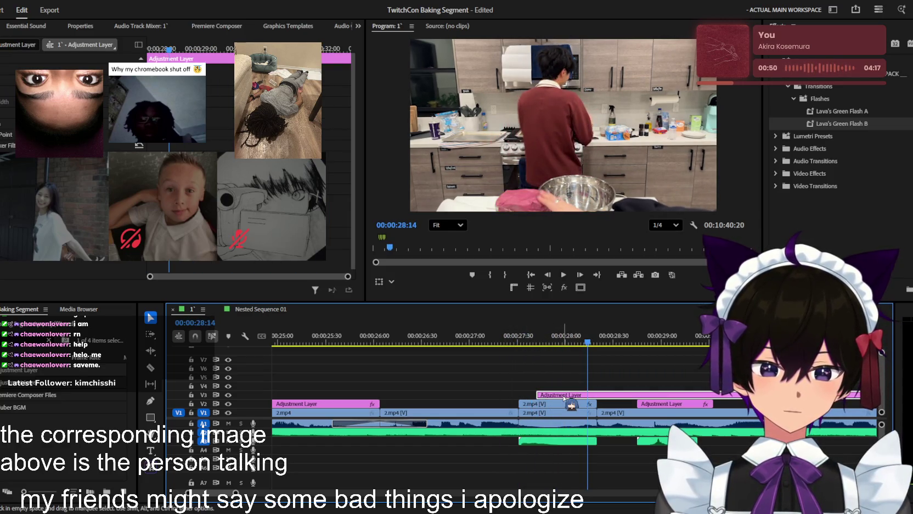
click(547, 411)
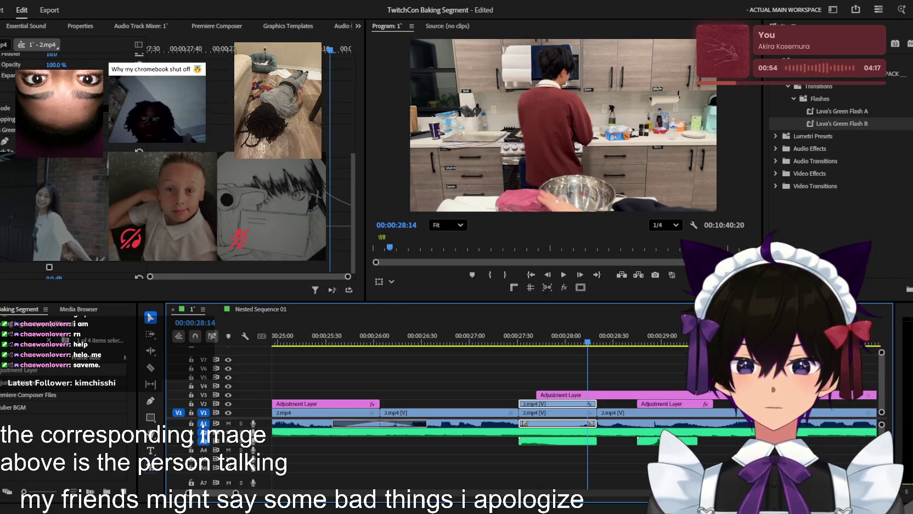
key(Up)
key(space)
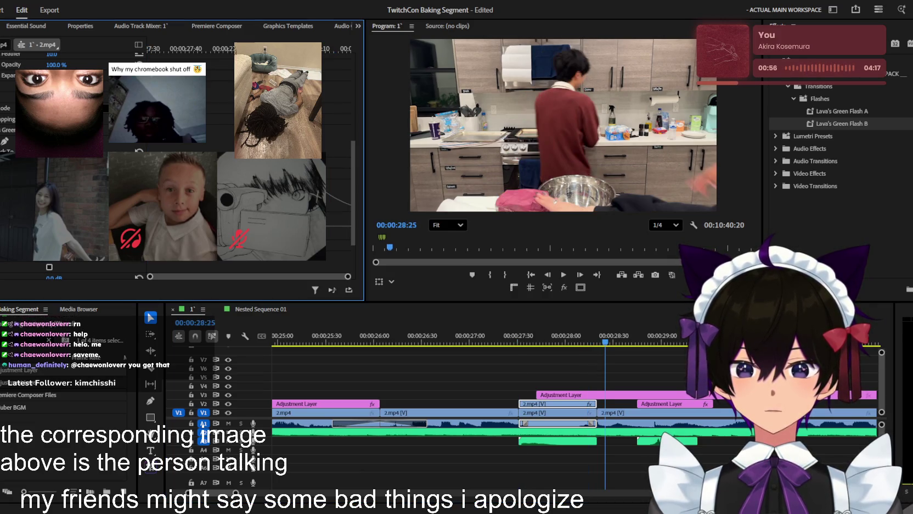
key(j)
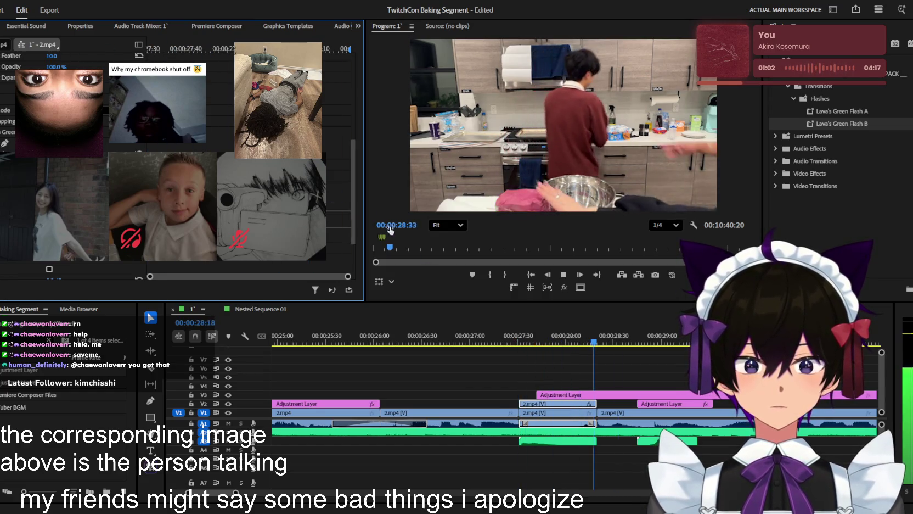
drag(524, 336, 590, 336)
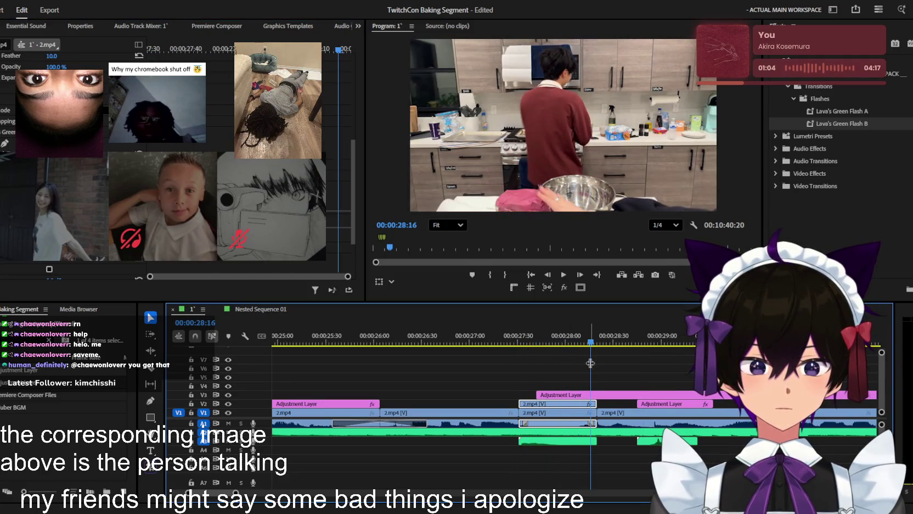
click(582, 396)
drag(582, 395, 558, 401)
- Apply the Transform effect to the V3 adjustment layer, test a position drag, then undo it
key(space)
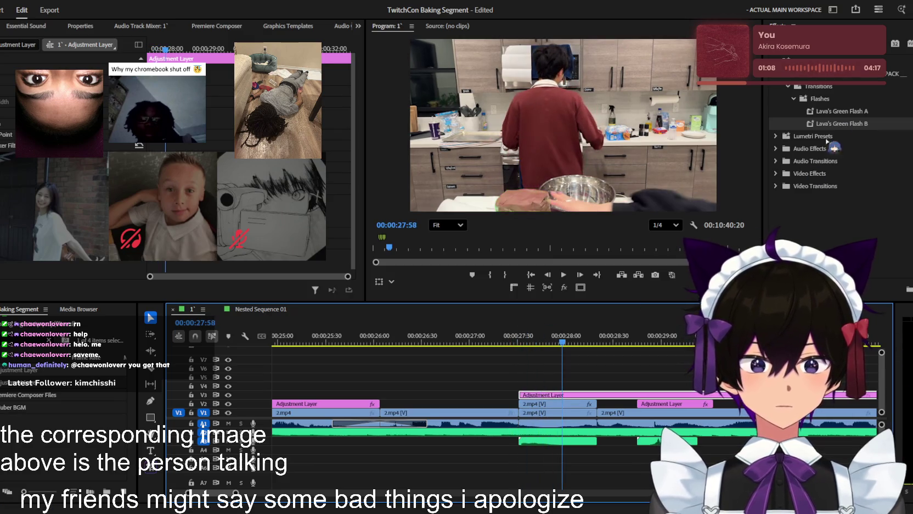
key(BackSpace)
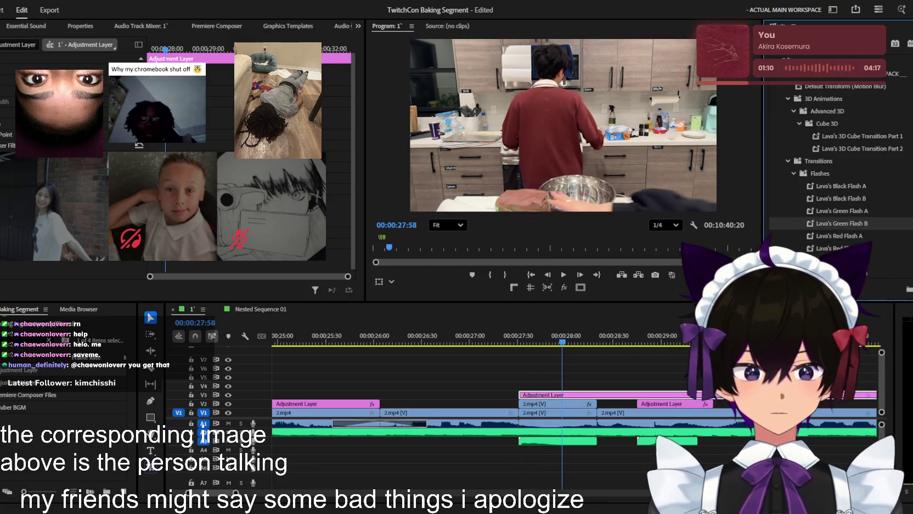
click(600, 398)
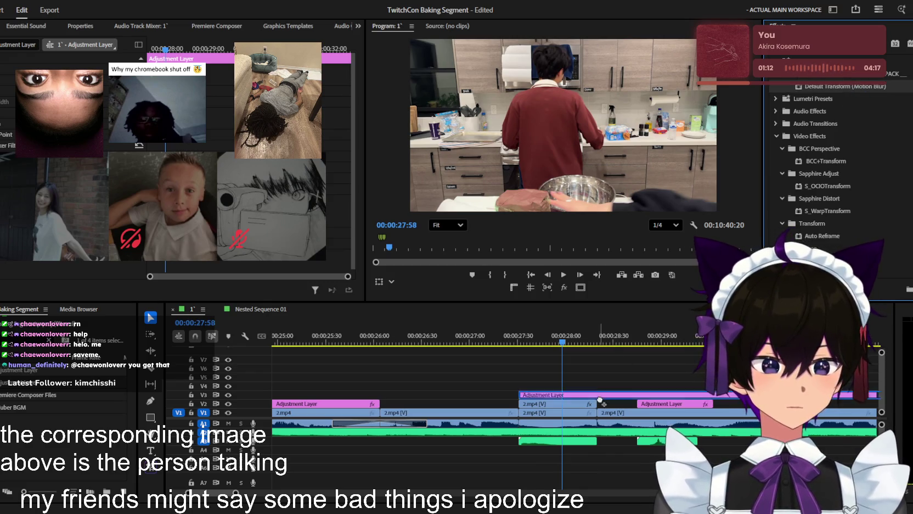
drag(598, 400, 599, 400)
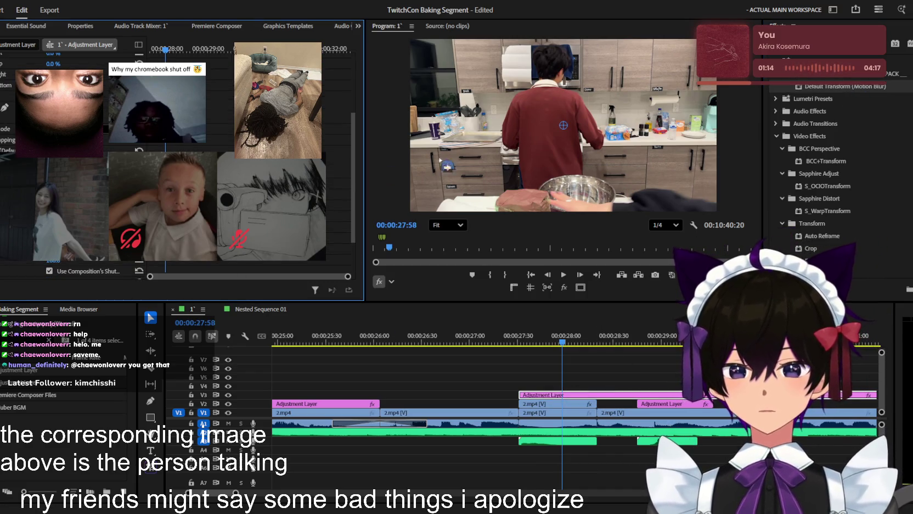
drag(563, 126, 498, 210)
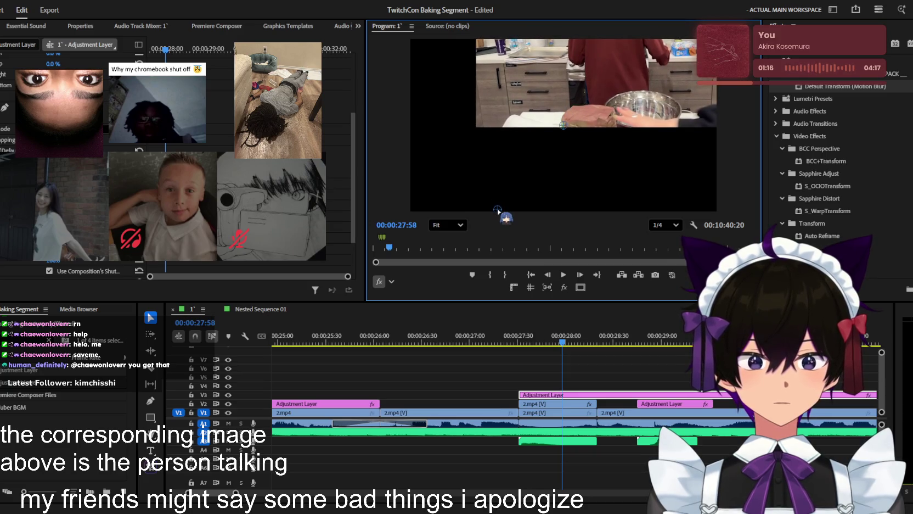
key(shift+5)
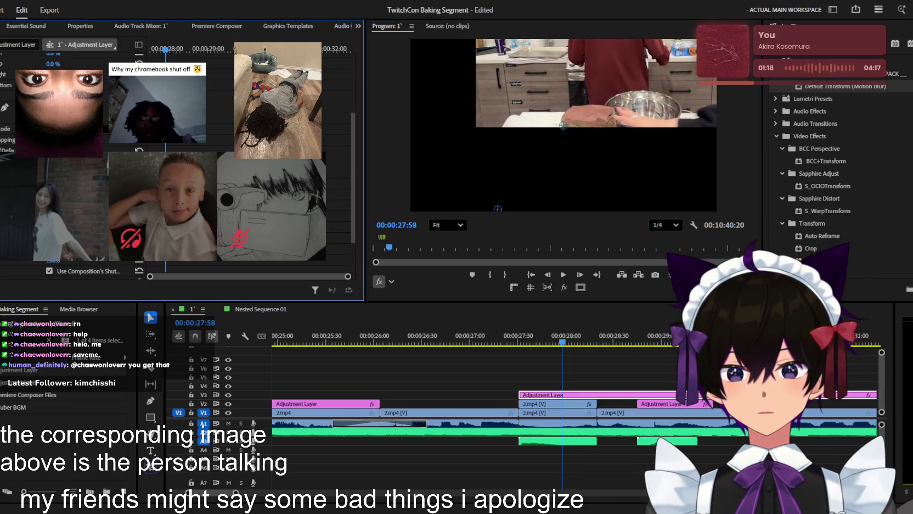
key(ctrl+z)
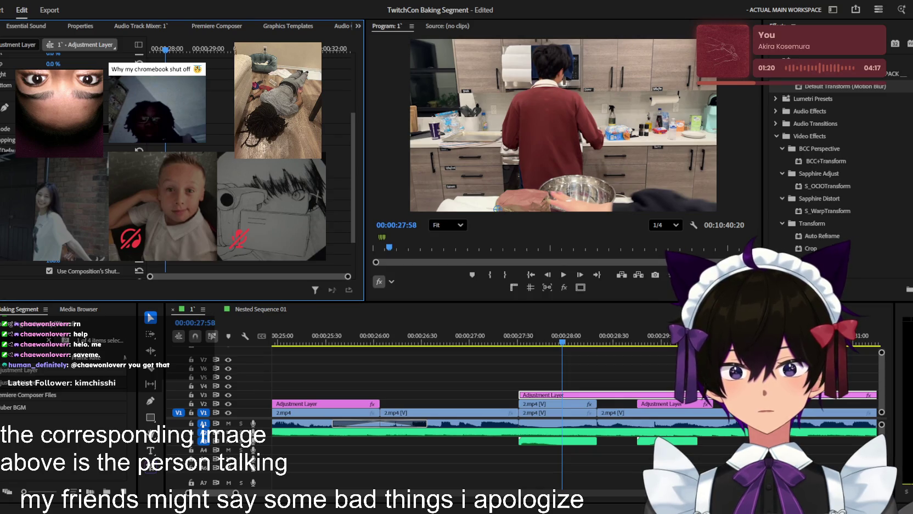
key(Up)
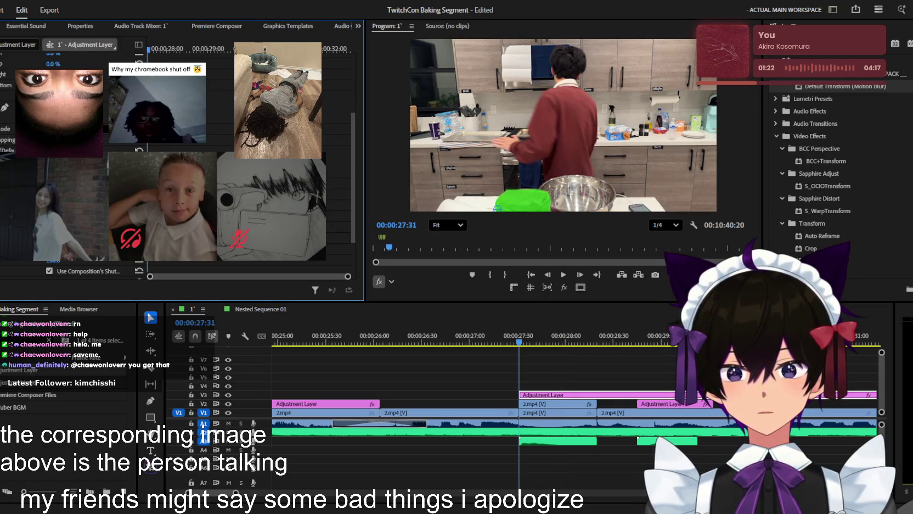
- Drag the Transform handle near 00:00:28 to shift and warp the kitchen shot, then preview it
drag(164, 47, 169, 49)
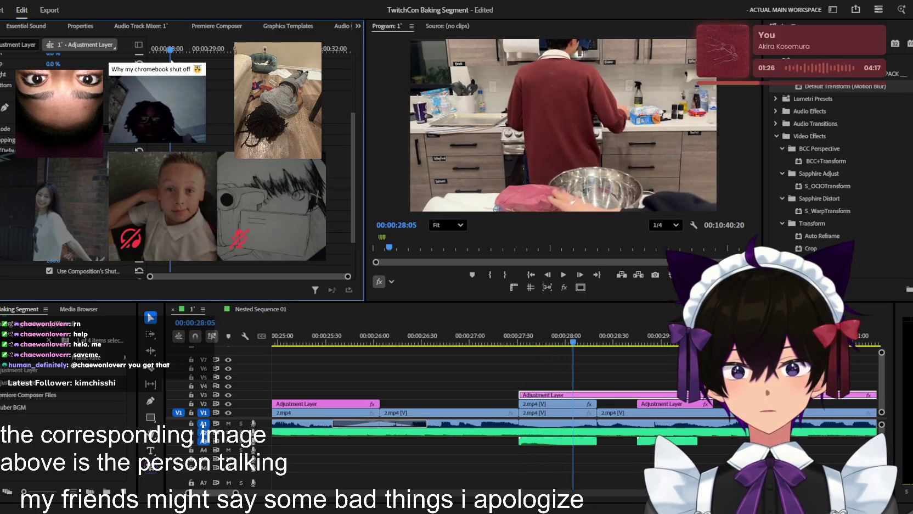
key(space)
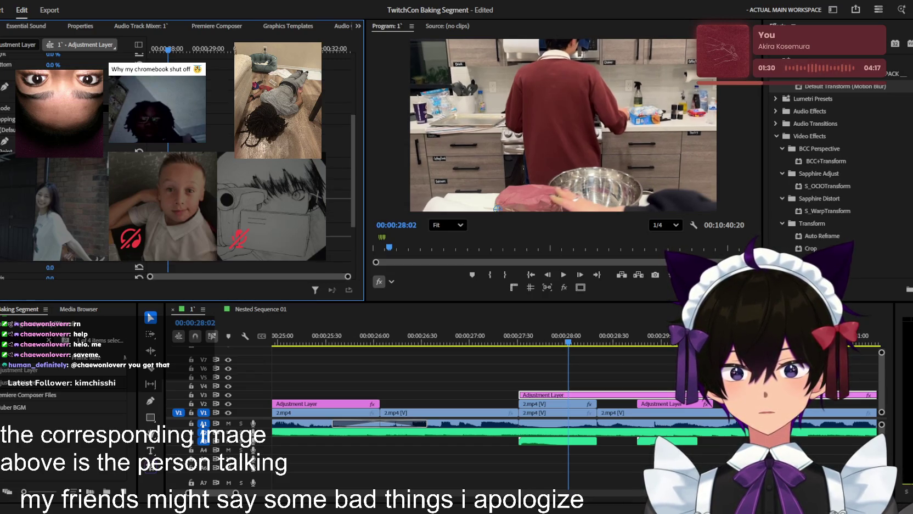
drag(173, 49, 165, 48)
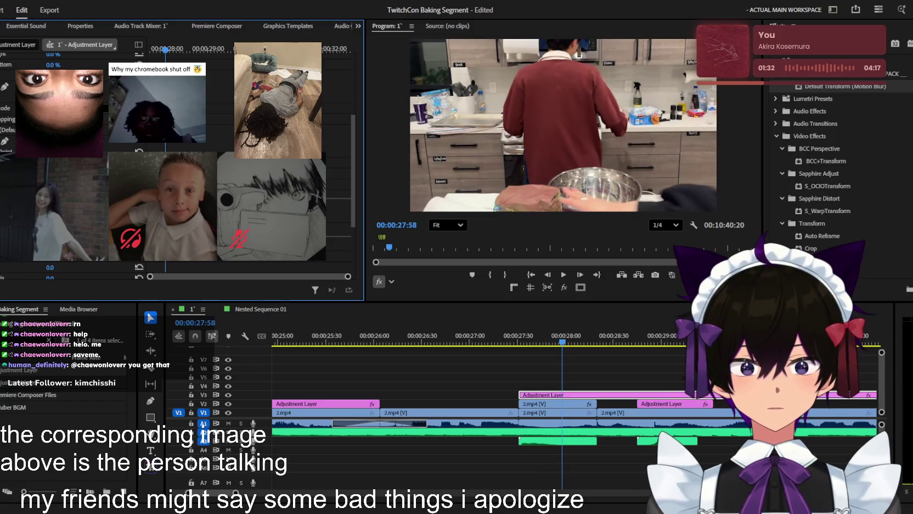
key(space)
key(space)
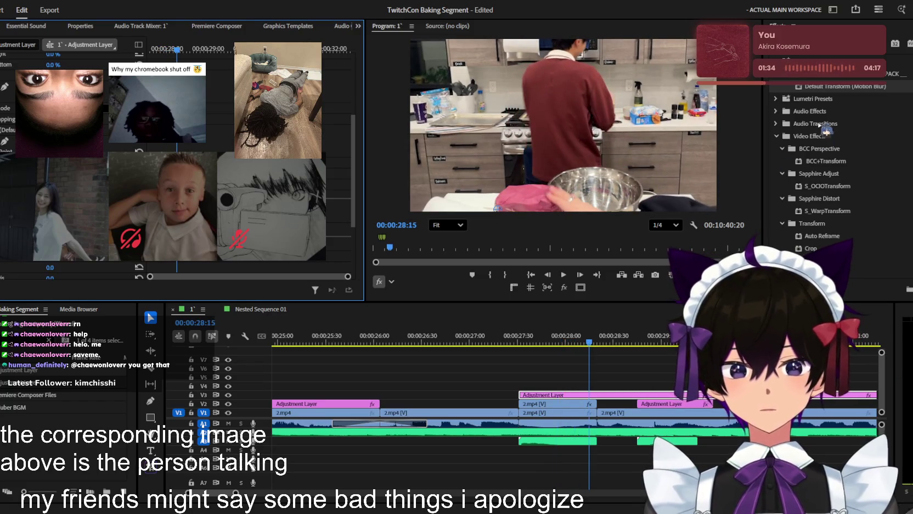
scroll(204, 145, down, 5)
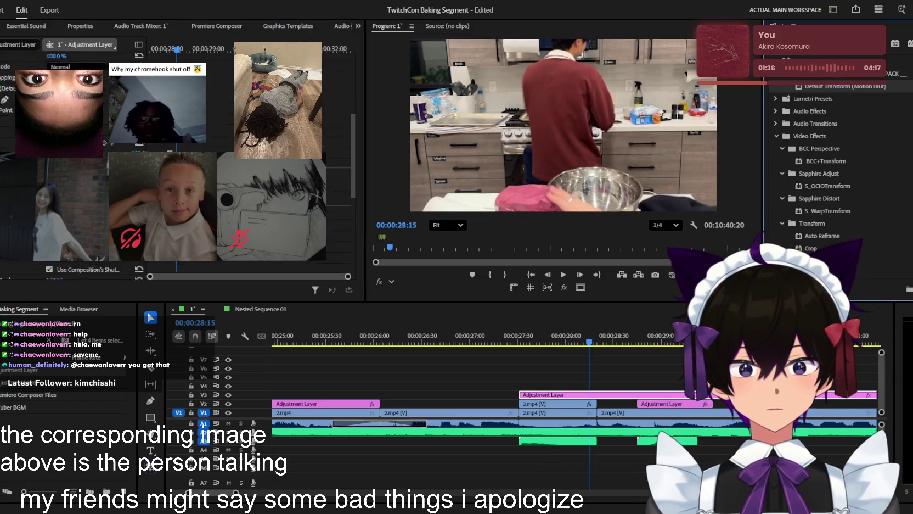
click(204, 144)
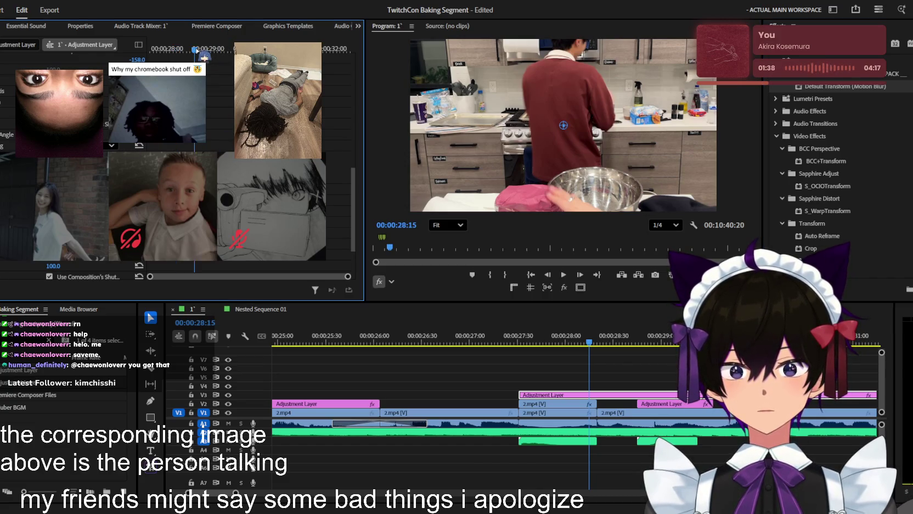
mouse_move(204, 56)
mouse_down()
mouse_move(223, 66)
mouse_move(200, 52)
mouse_up()
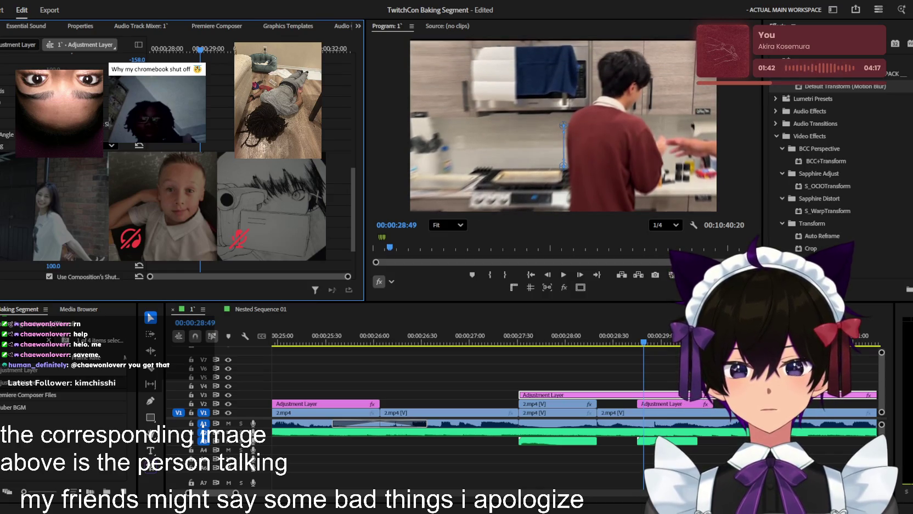
drag(563, 159, 547, 166)
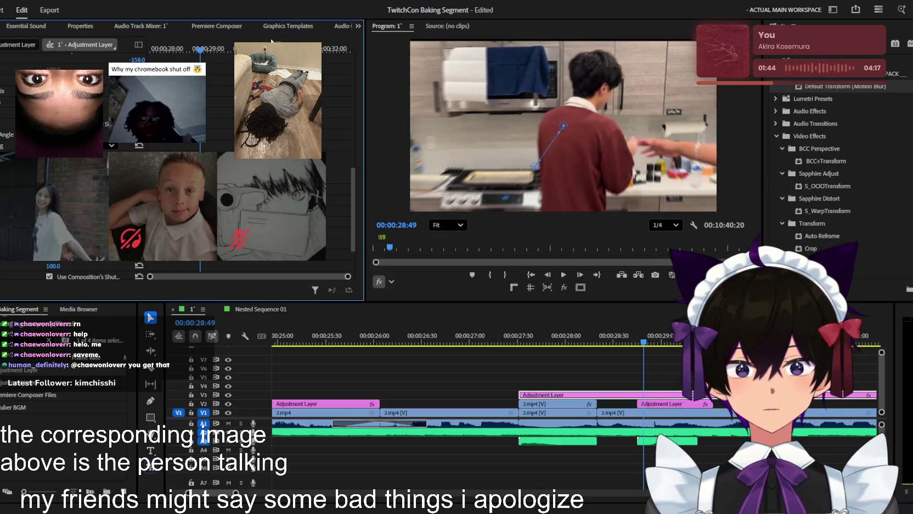
click(159, 50)
key(space)
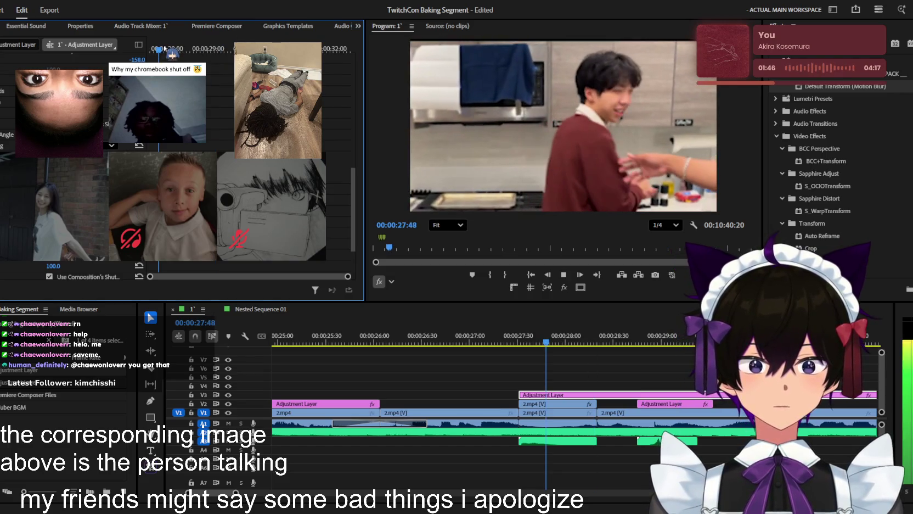
scroll(71, 165, down, 2)
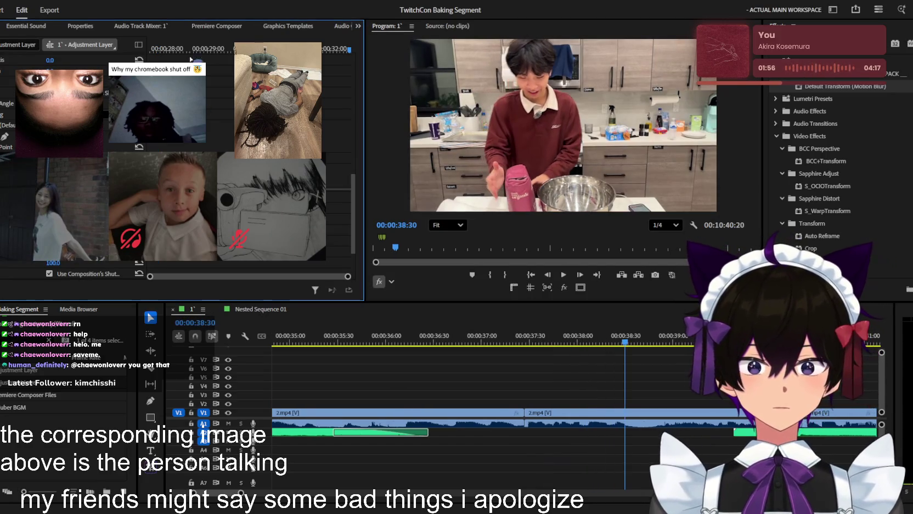
- Replay the zoom transition around 27–30 s, zooming the timeline out to see more clips
drag(159, 50, 149, 50)
key(space)
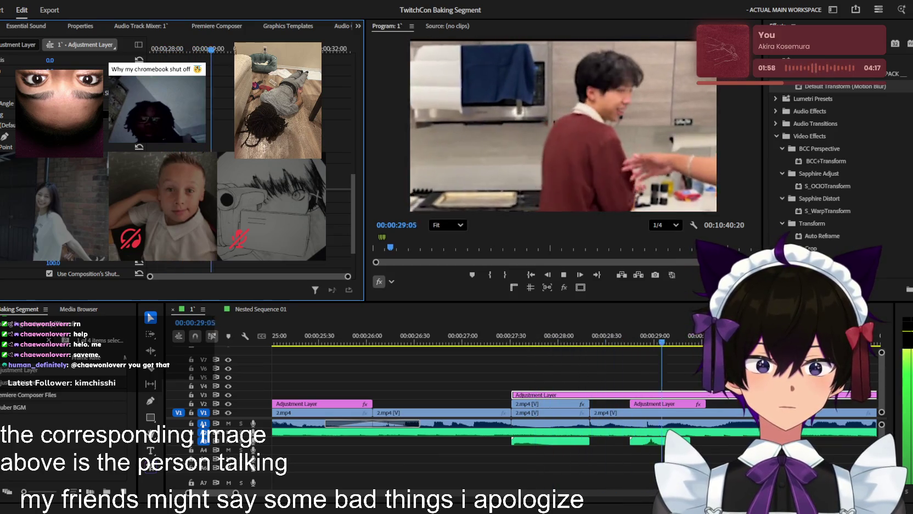
key(space)
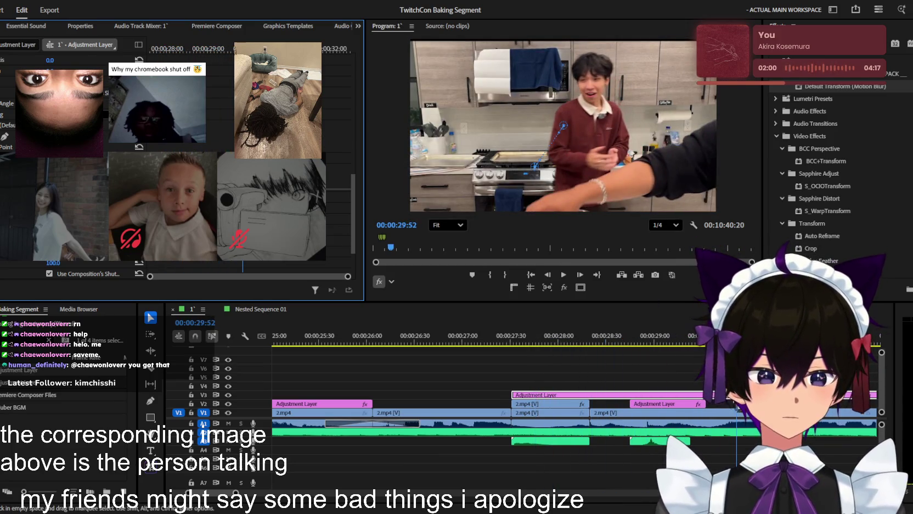
key(minus)
click(724, 339)
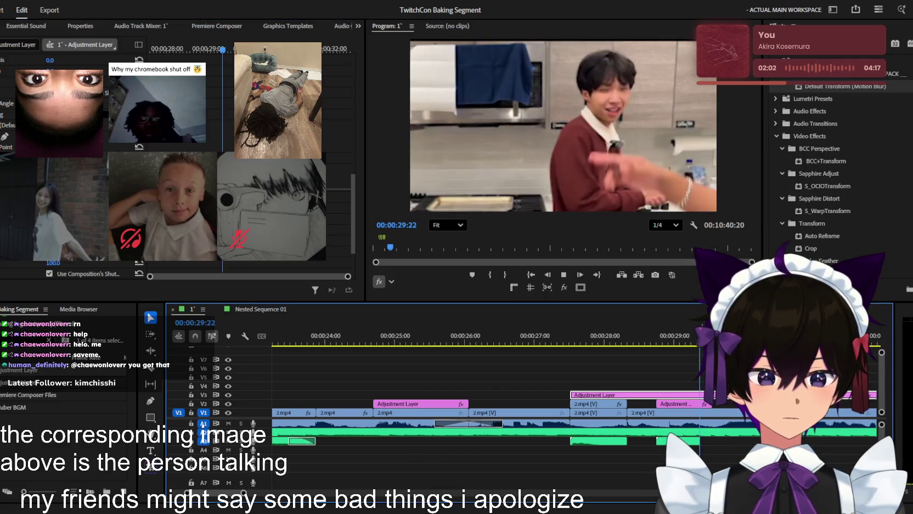
drag(207, 48, 221, 50)
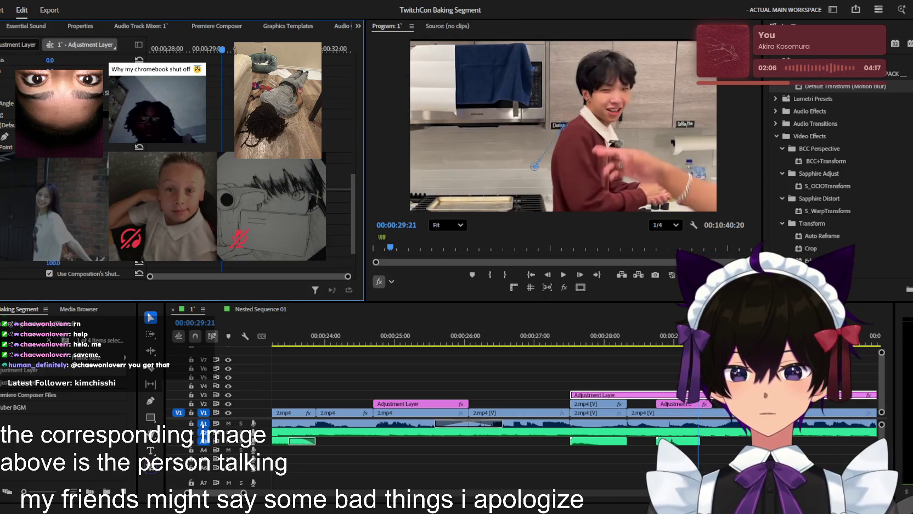
key(space)
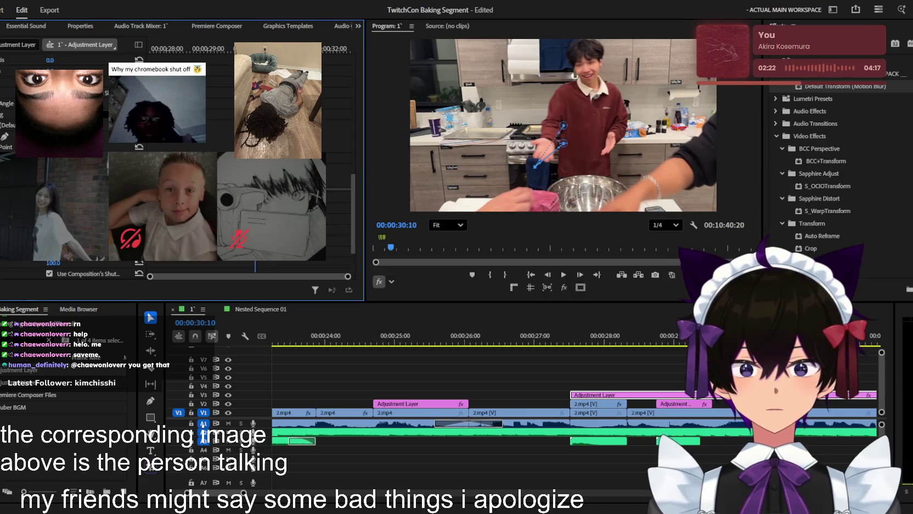
key(space)
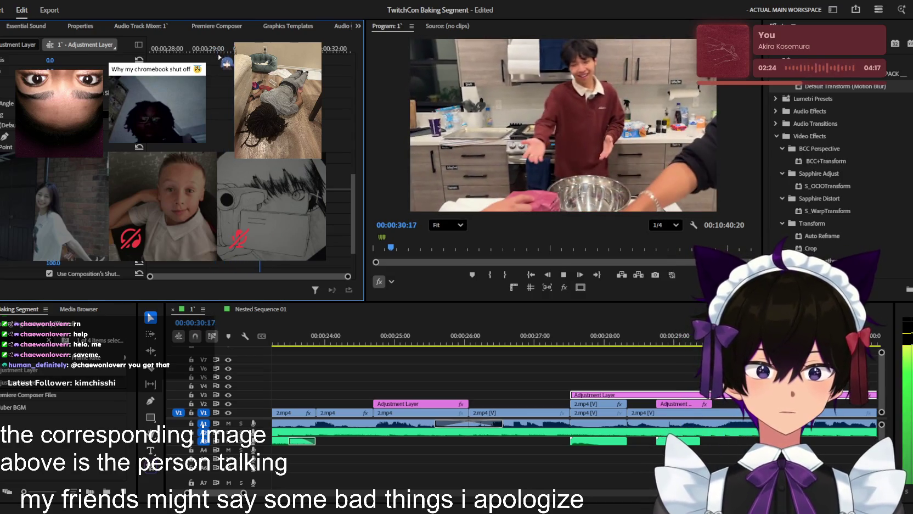
- Set the V2 adjustment layer's Transform point to 1337.5, 84.6 and replay the transition
click(694, 403)
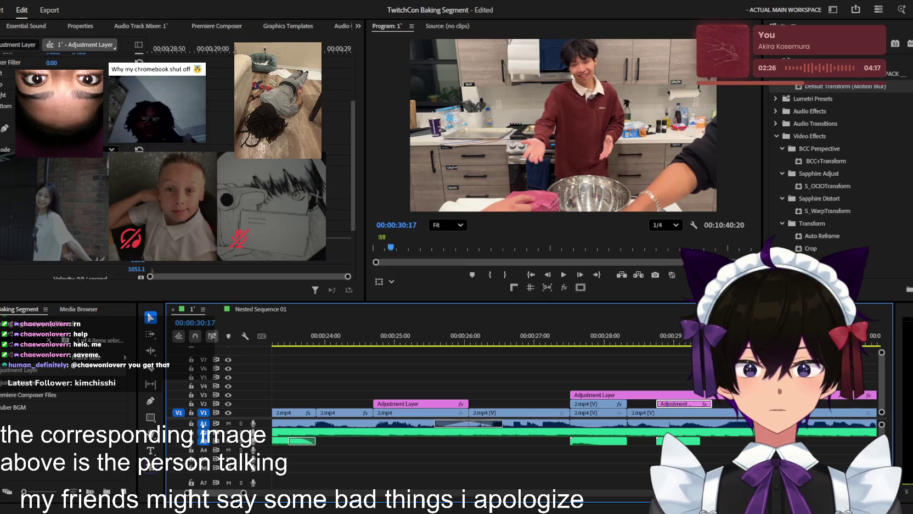
drag(329, 49, 224, 53)
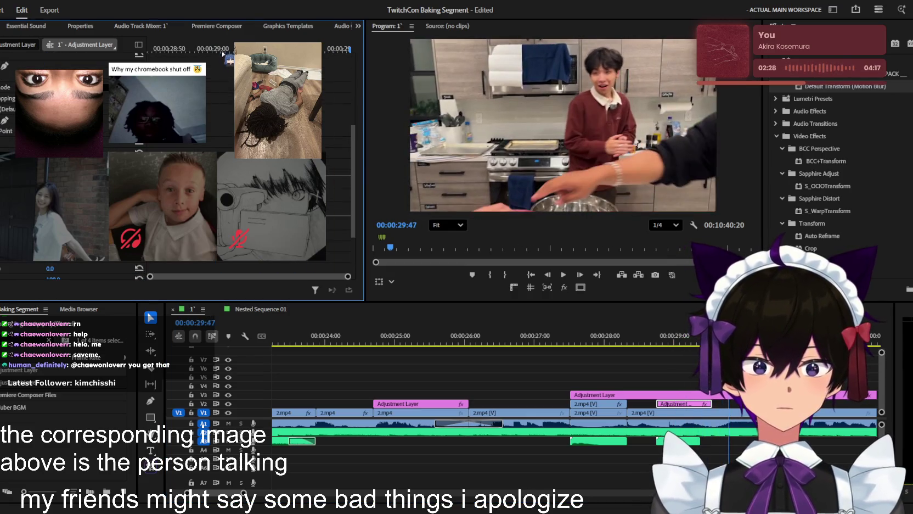
click(604, 336)
key(space)
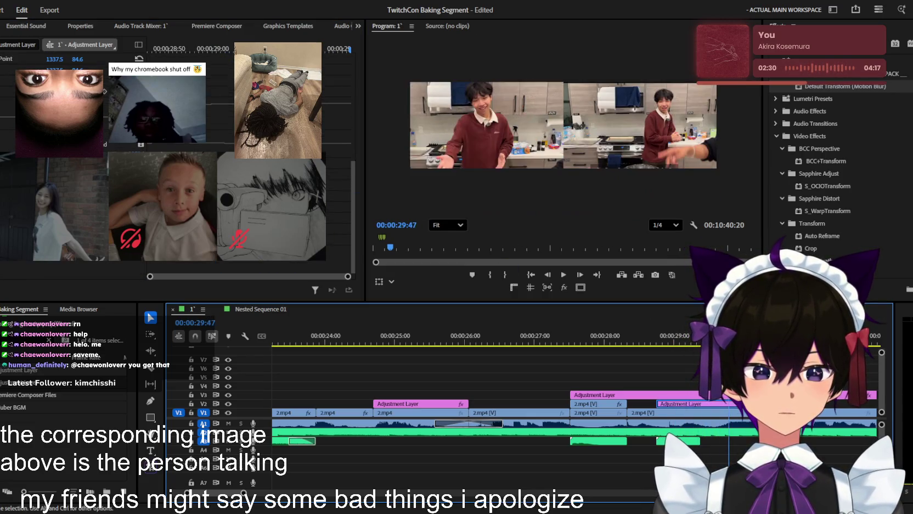
key(shift+5)
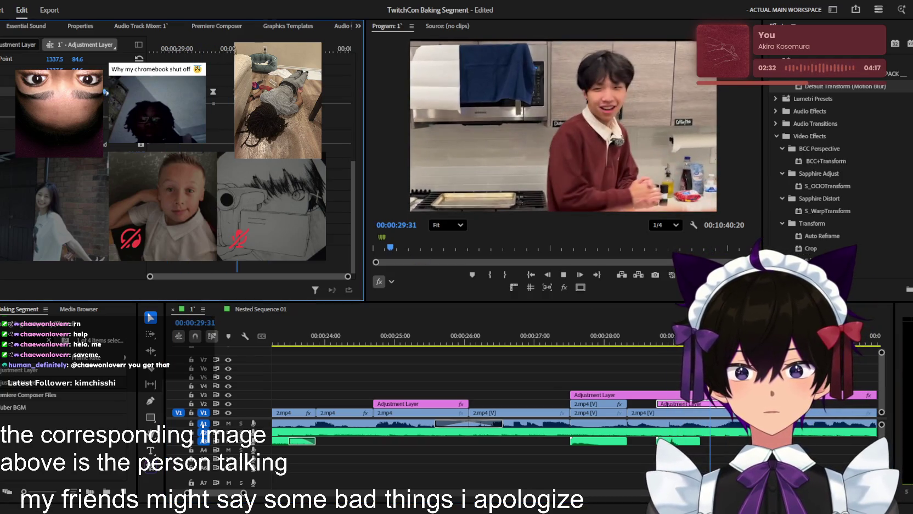
key(space)
click(201, 48)
key(space)
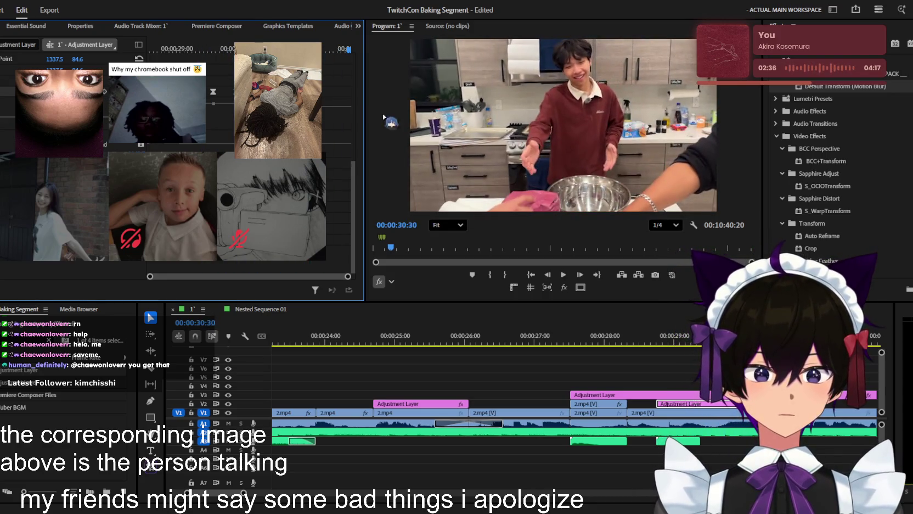
key(space)
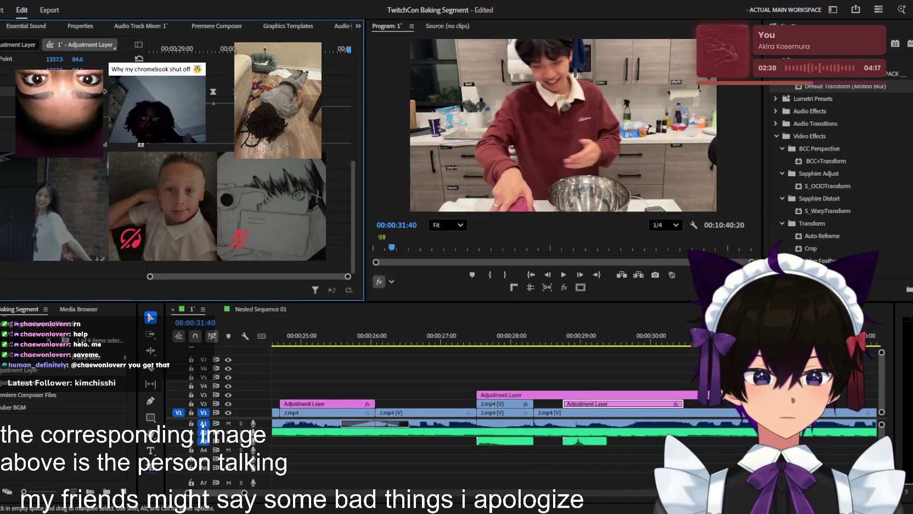
- Lengthen the V3 adjustment layer by extending its end further right
key(space)
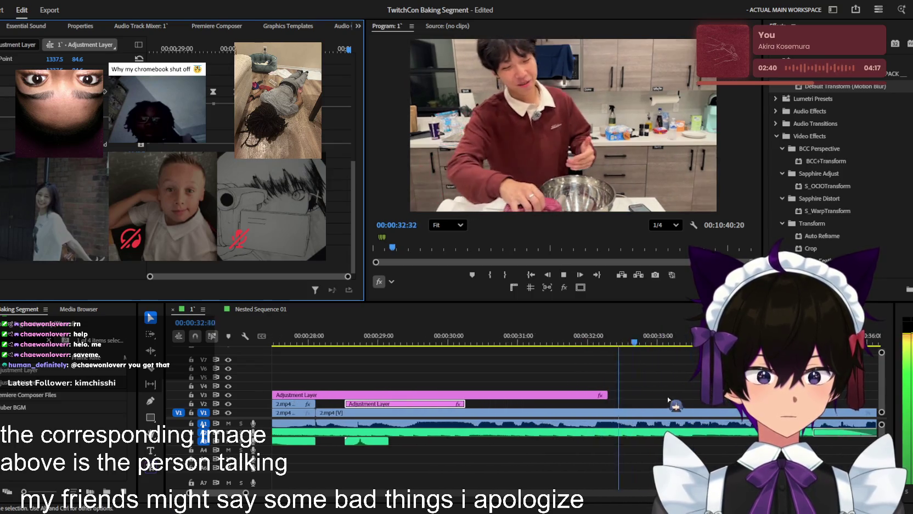
scroll(668, 400, down, 3)
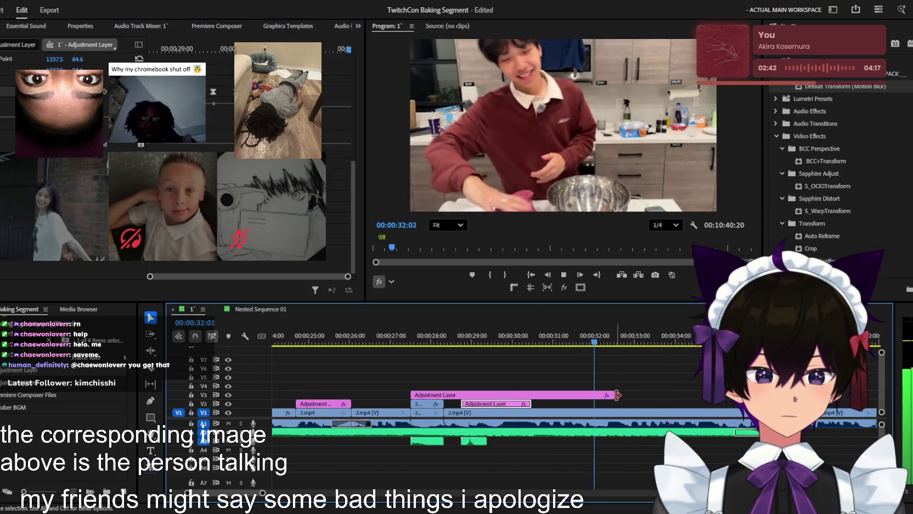
drag(617, 395, 708, 394)
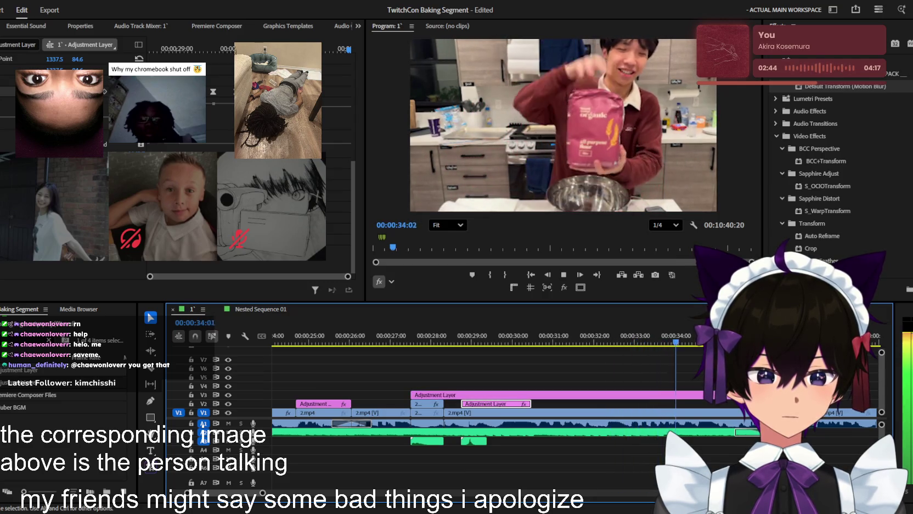
- Save the project and return the playhead to 00:00:27:12
key(ctrl+s)
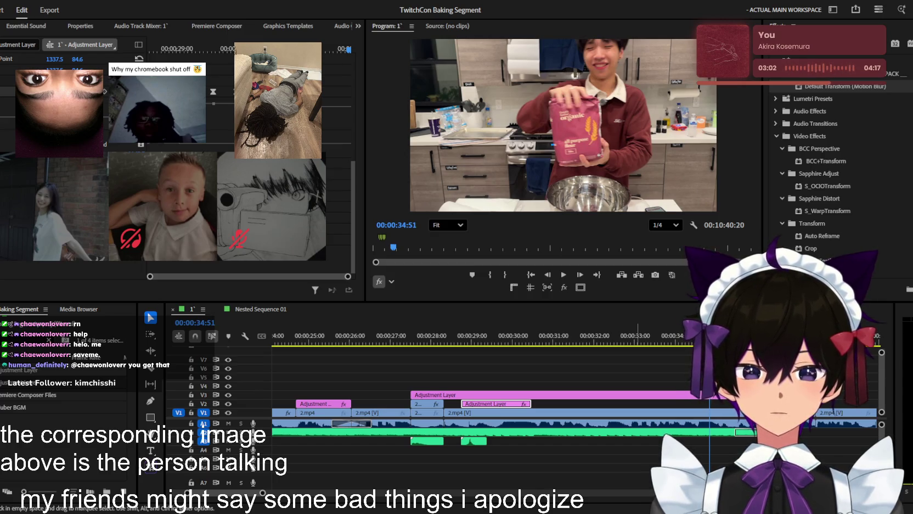
click(516, 317)
click(399, 336)
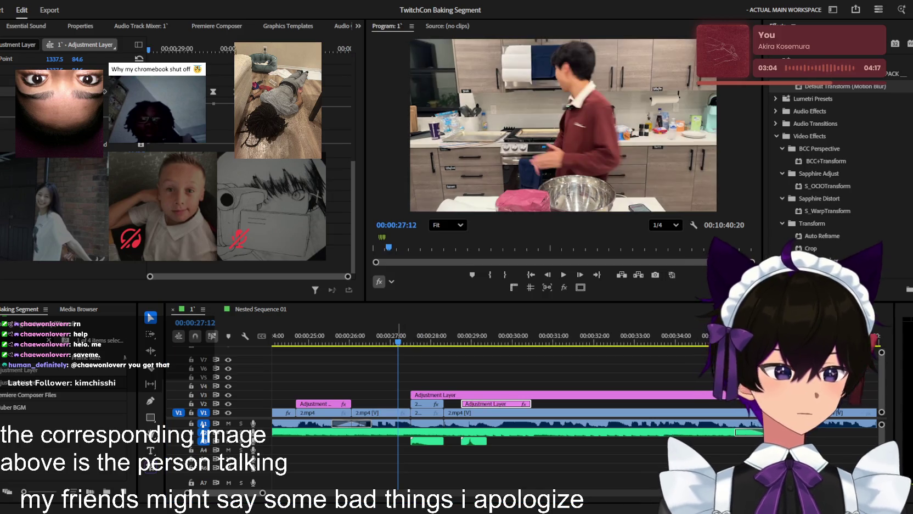
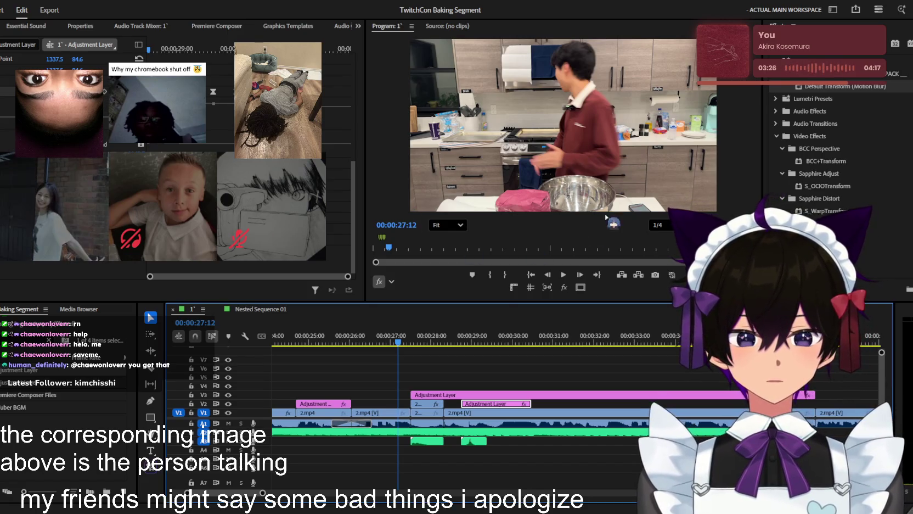
- Preview the cut and delete the extra swoosh audio clip near 00:00:29
scroll(433, 346, down, 2)
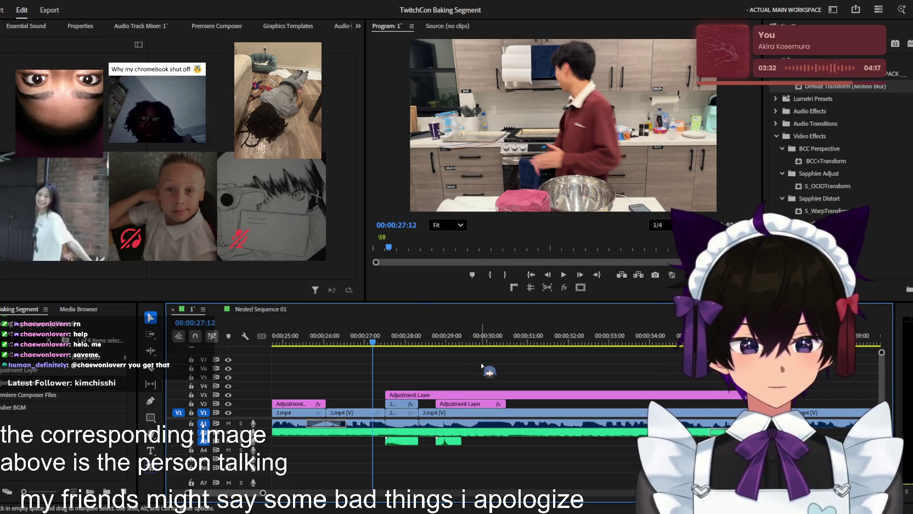
key(space)
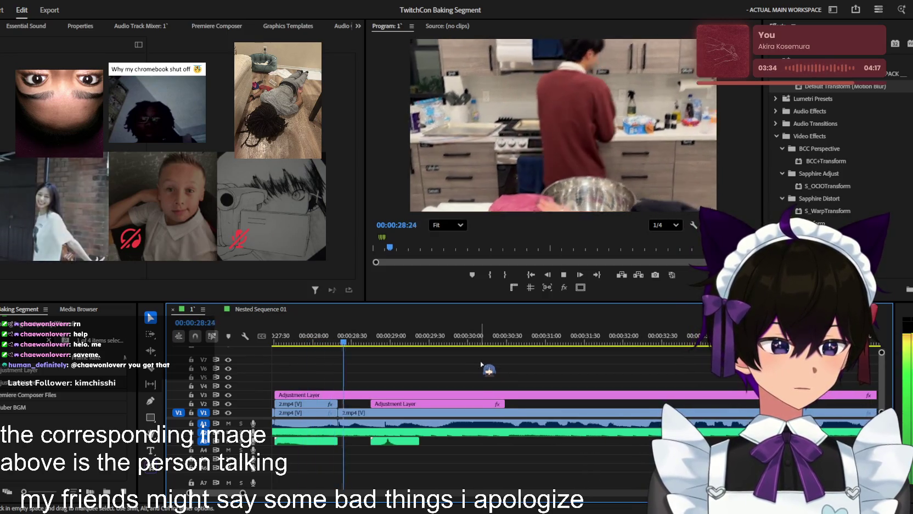
key(space)
key(space)
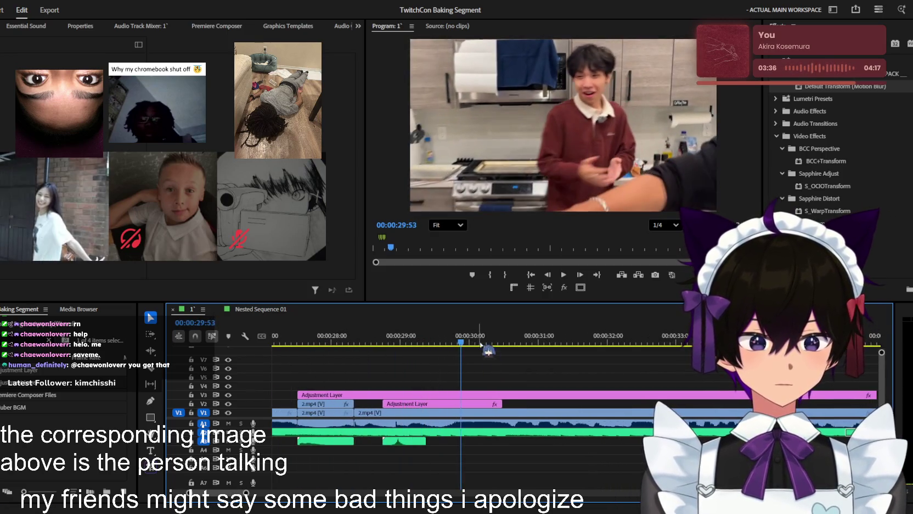
click(391, 340)
click(412, 441)
key(Delete)
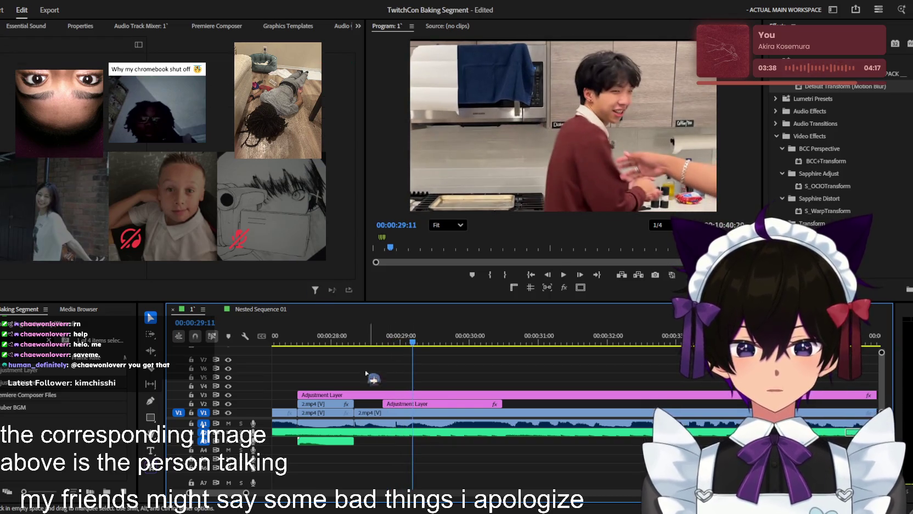
- Replay from 28:44 to check the edit, then bring up the sound effects library
key(space)
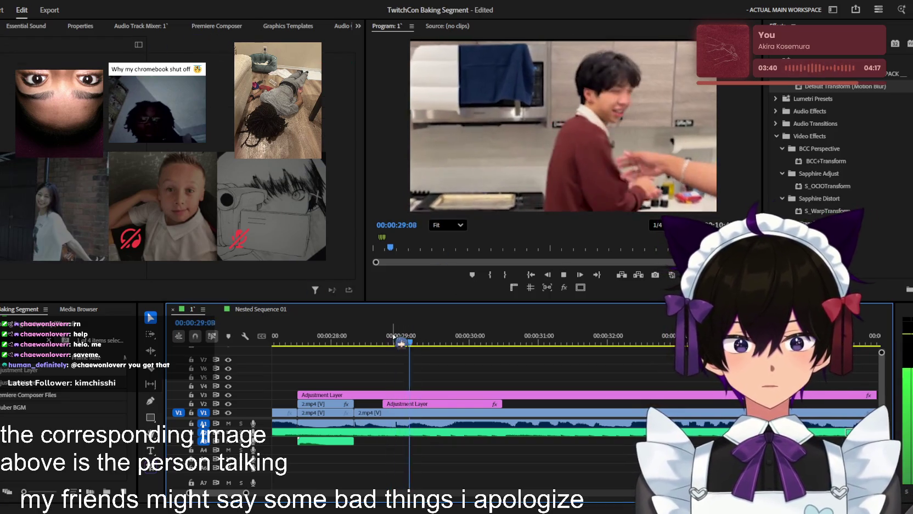
click(378, 339)
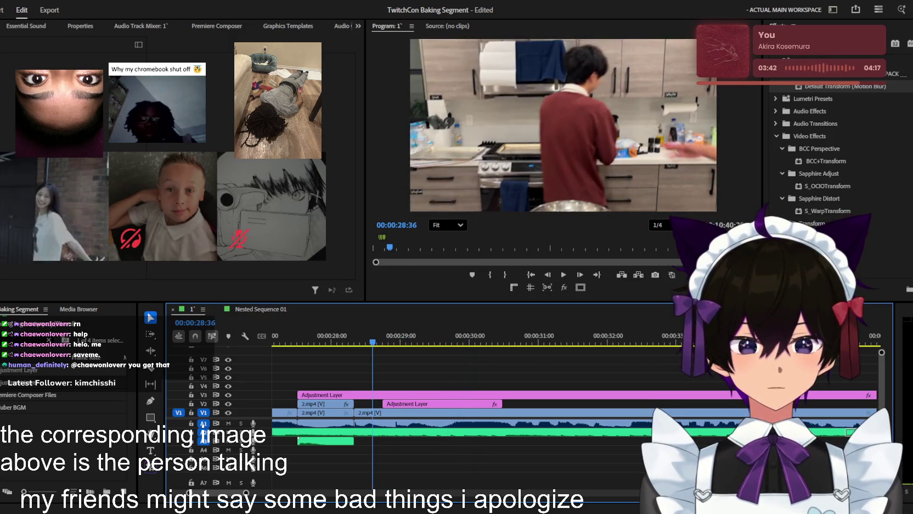
click(229, 28)
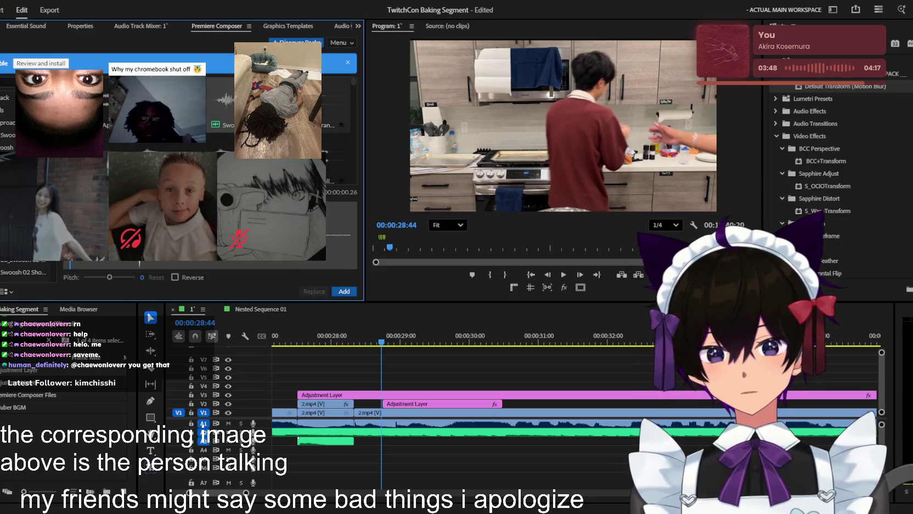
- Insert the Swoosh 01 - 02 sound at the playhead near 29:10 and listen to it
click(345, 291)
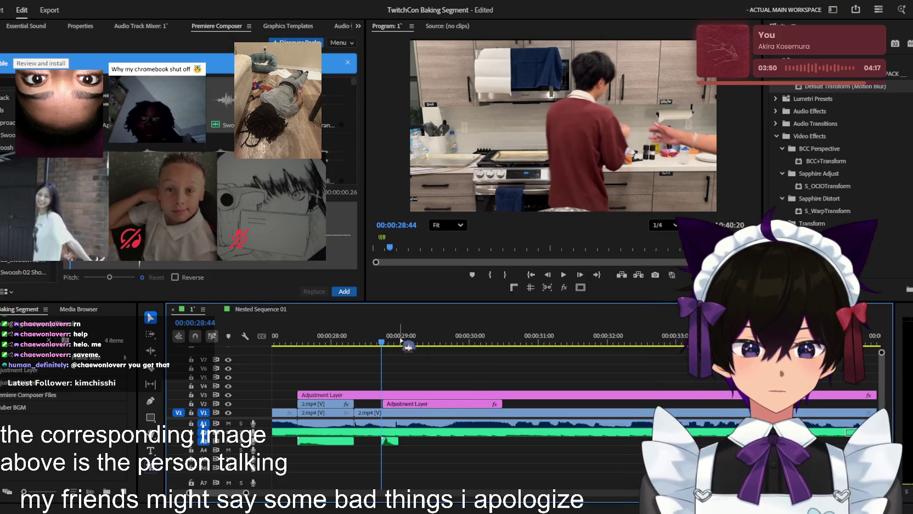
click(404, 341)
drag(408, 342, 411, 342)
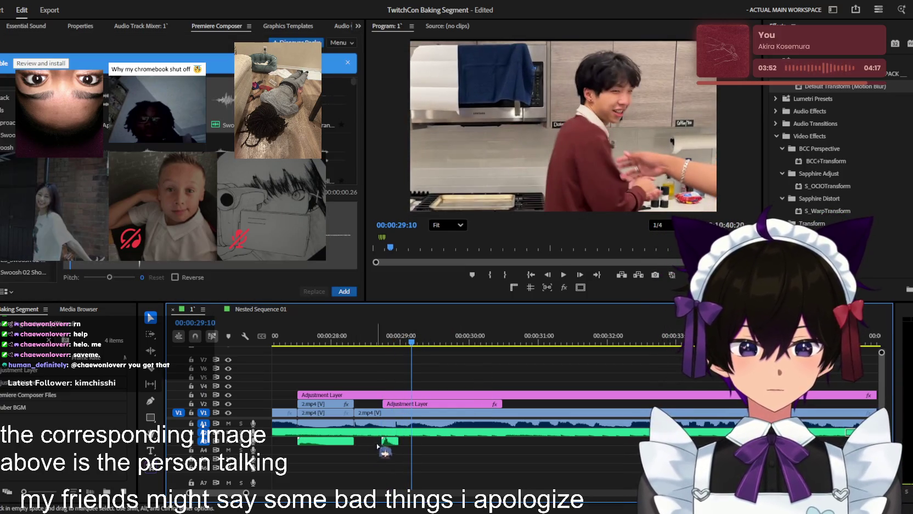
key(space)
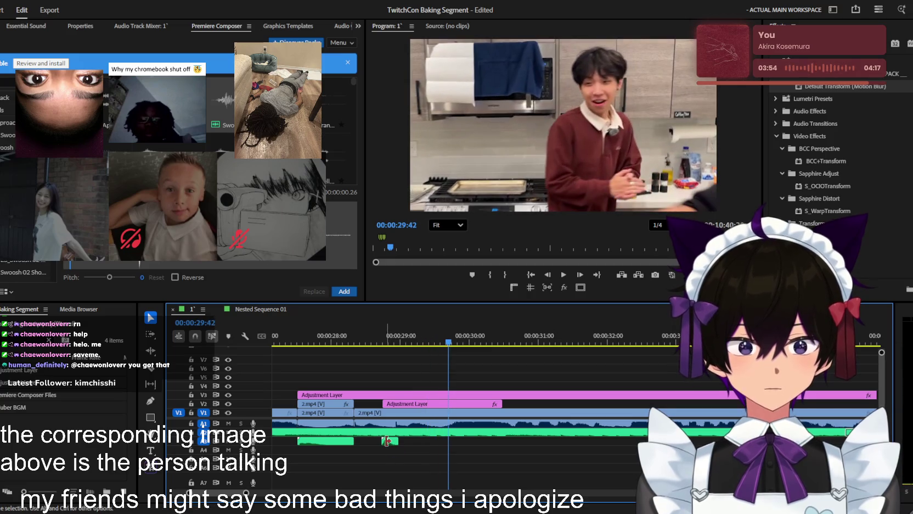
key(space)
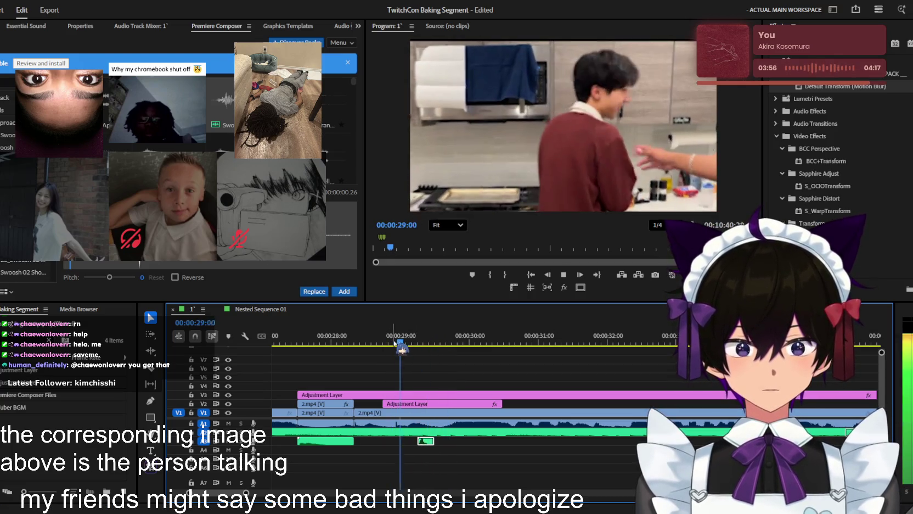
key(space)
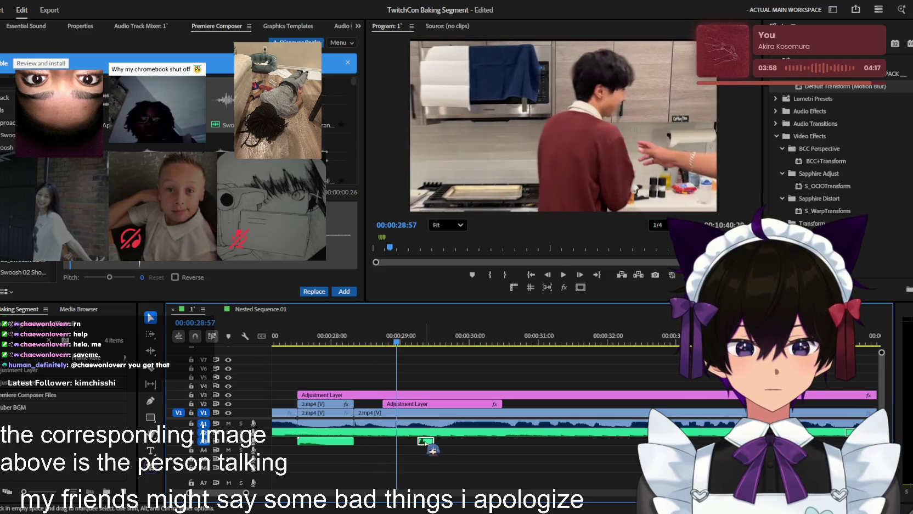
key(space)
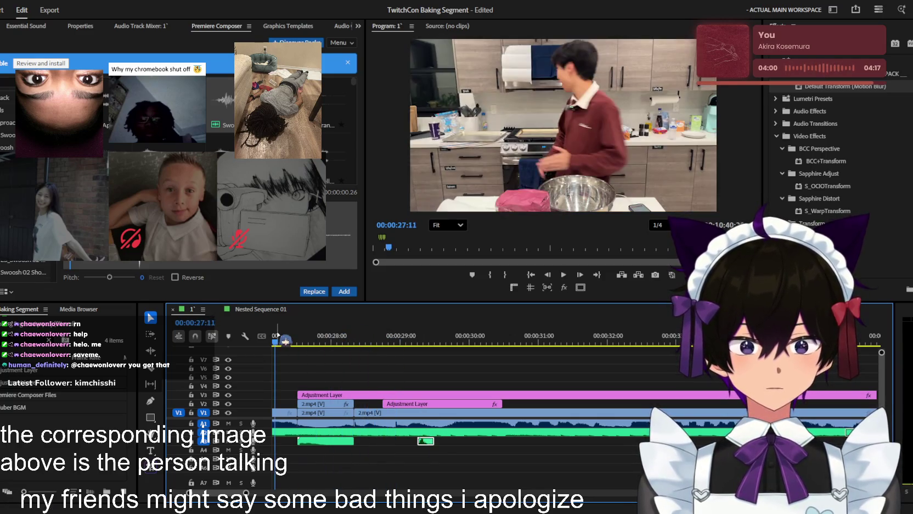
key(space)
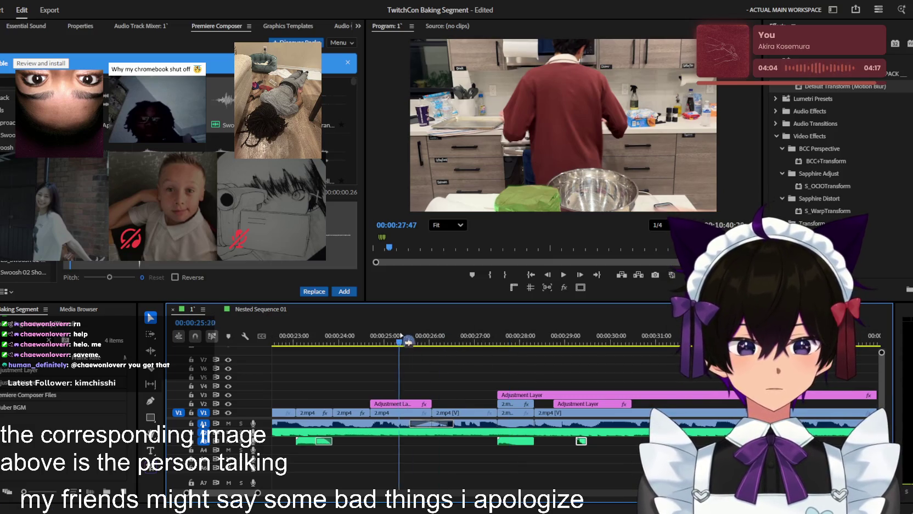
- Zoom the timeline in around 26:40 and replay the swoosh against the cuts after 29:00
click(463, 371)
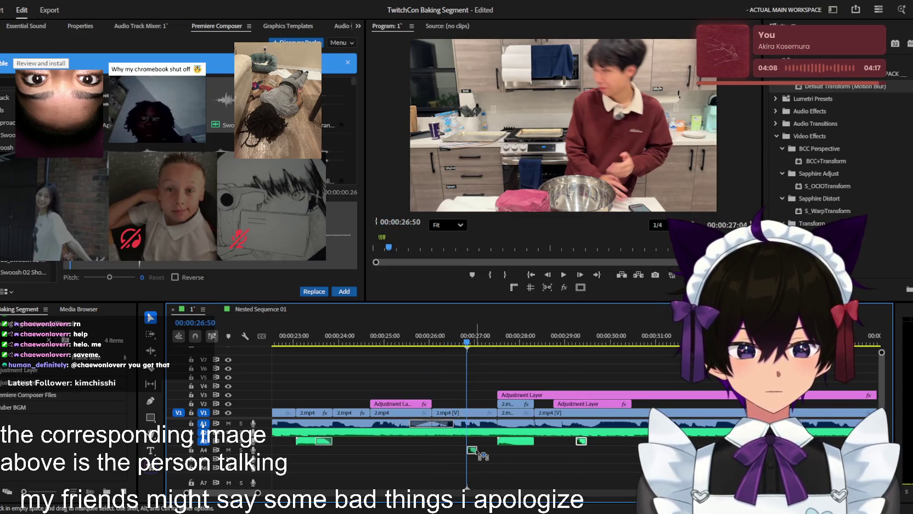
key(equal)
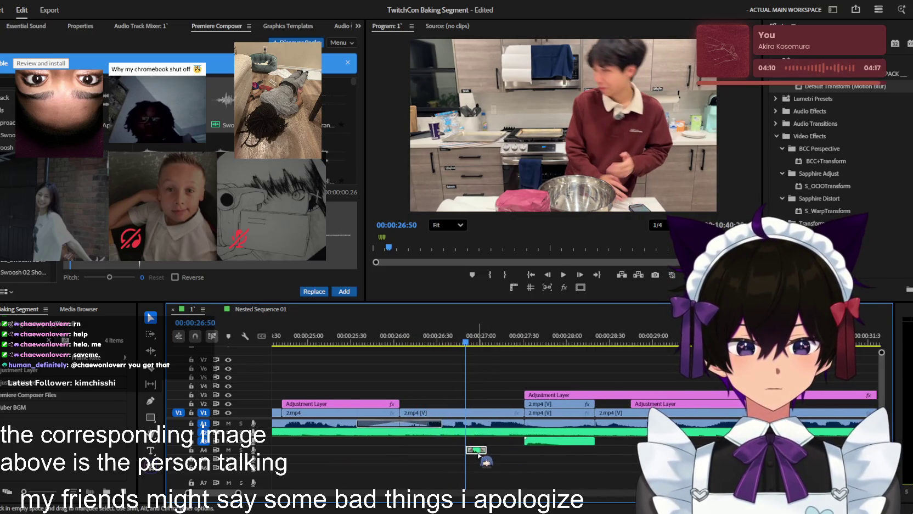
key(space)
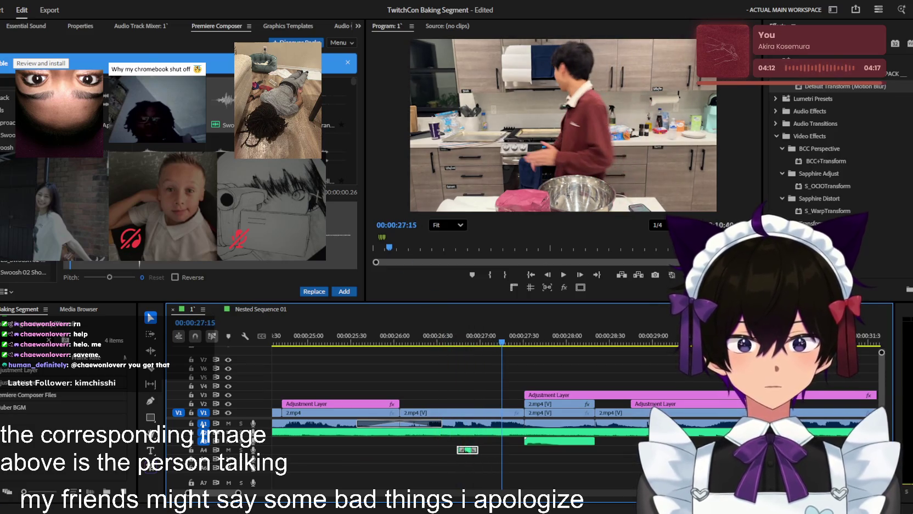
click(117, 25)
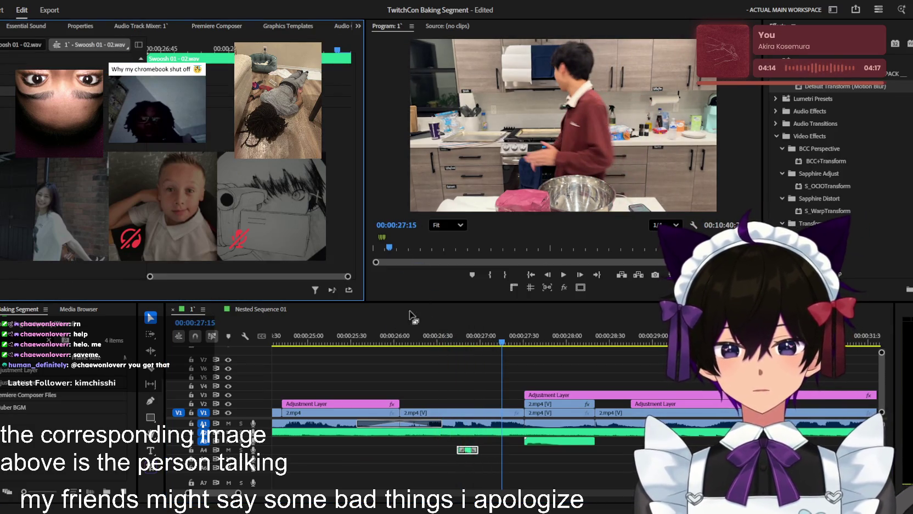
click(451, 337)
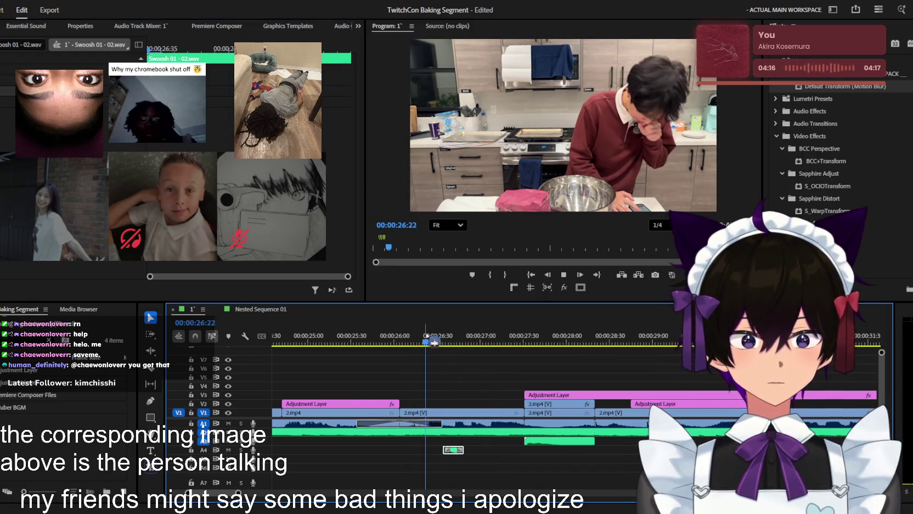
key(space)
key(=)
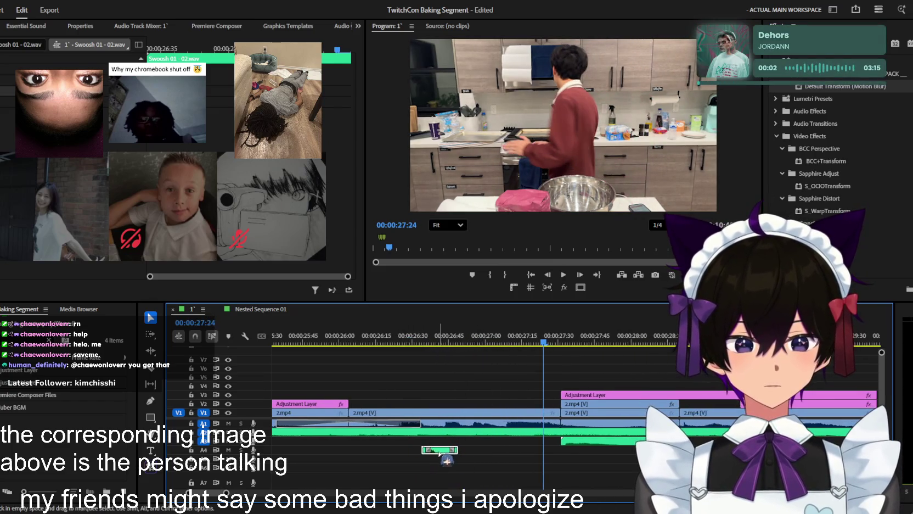
key(space)
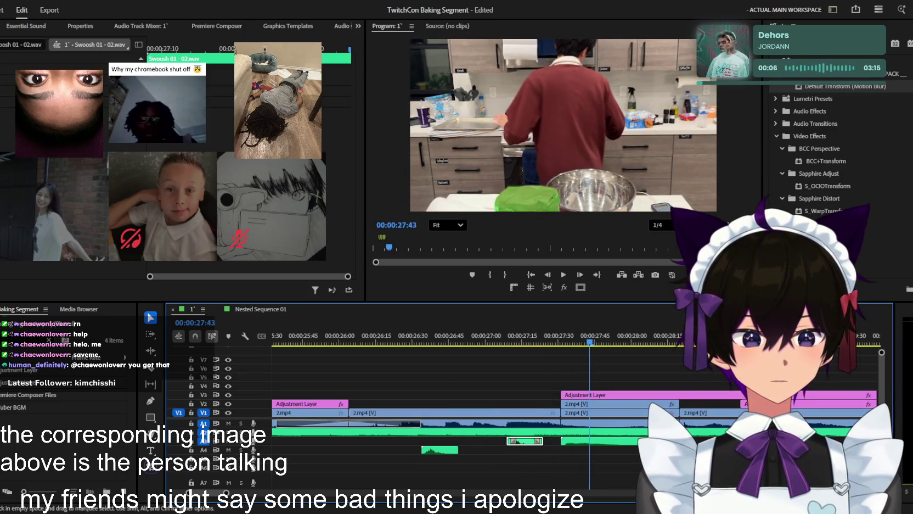
key(space)
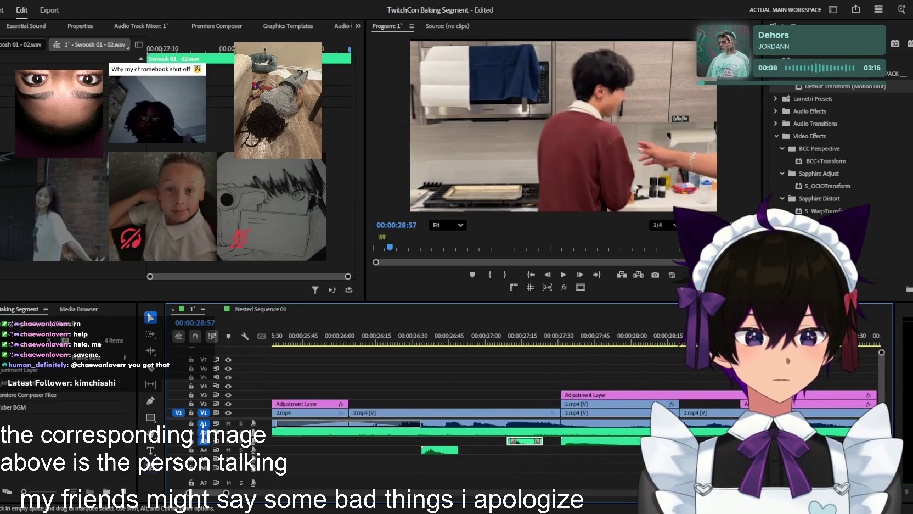
key(space)
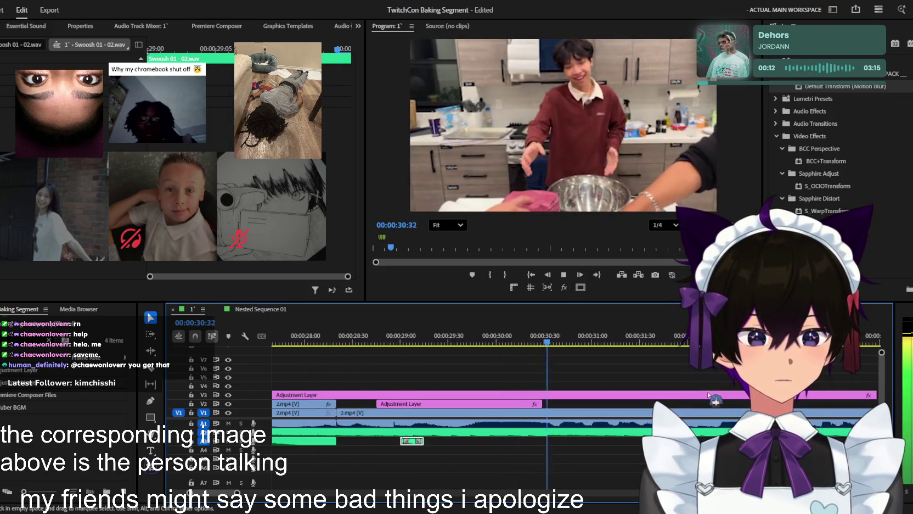
key(minus)
key(space)
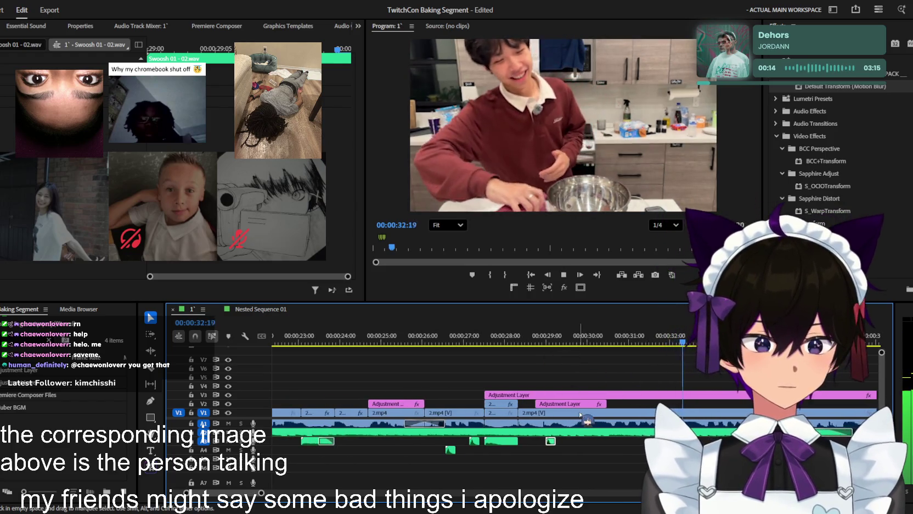
key(minus)
click(662, 392)
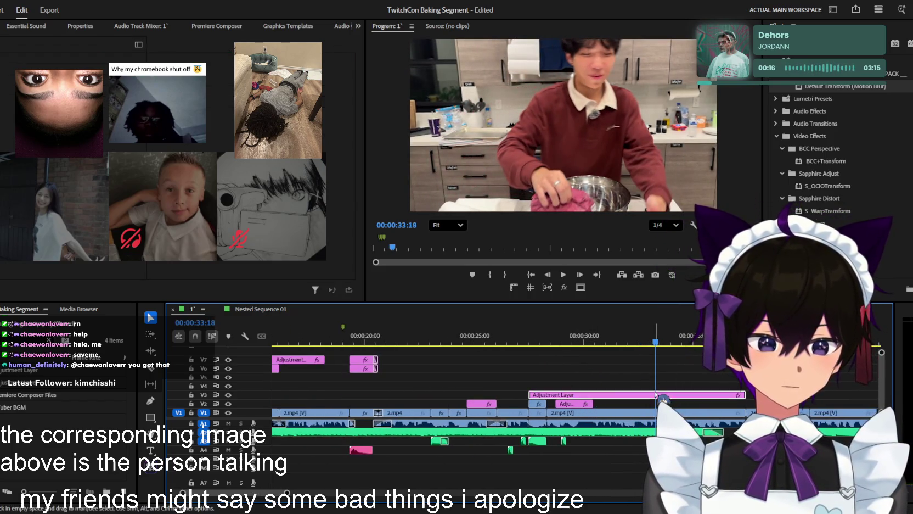
click(606, 332)
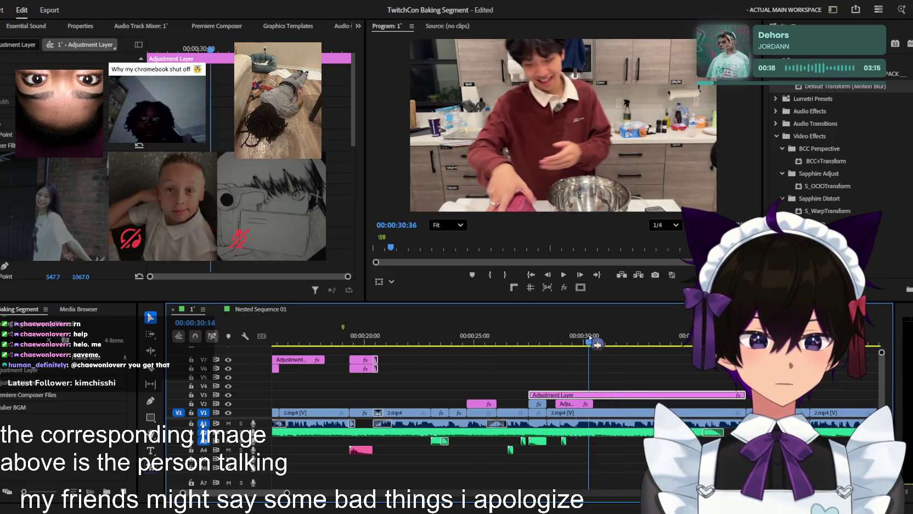
key(Home)
key(space)
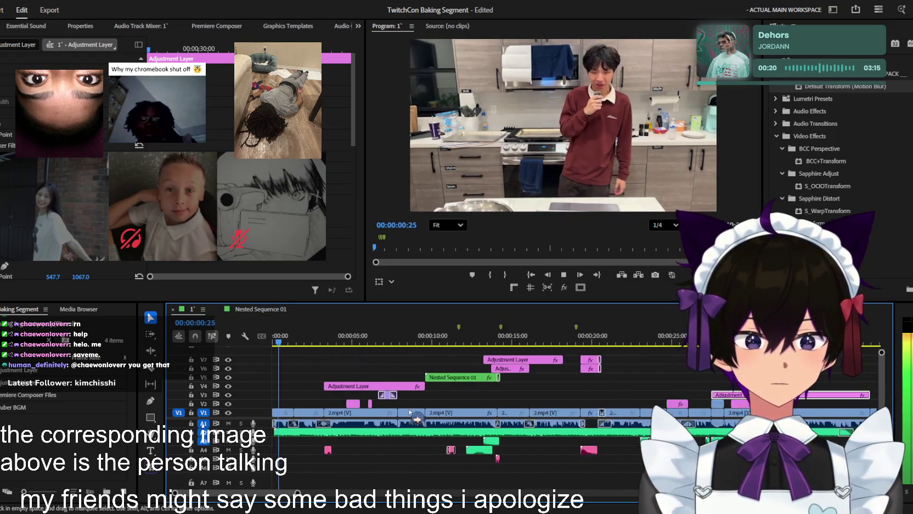
key(equal)
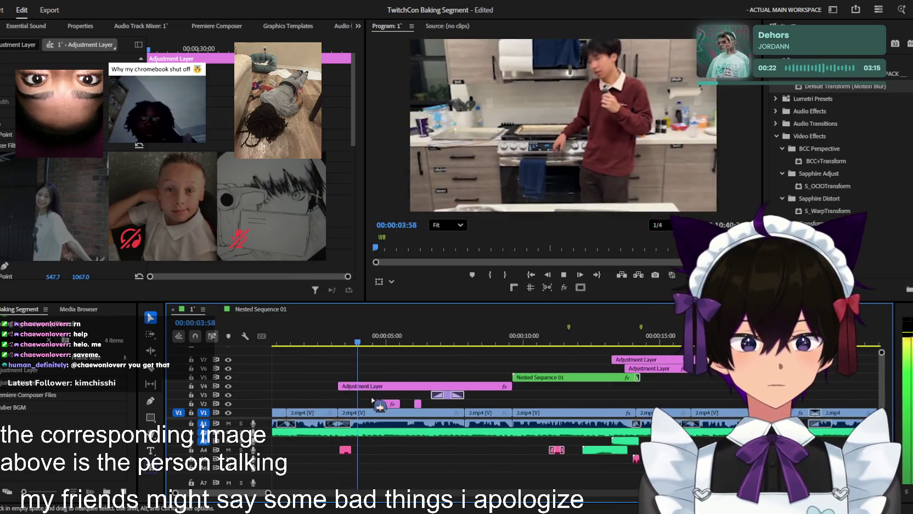
scroll(373, 400, up, 2)
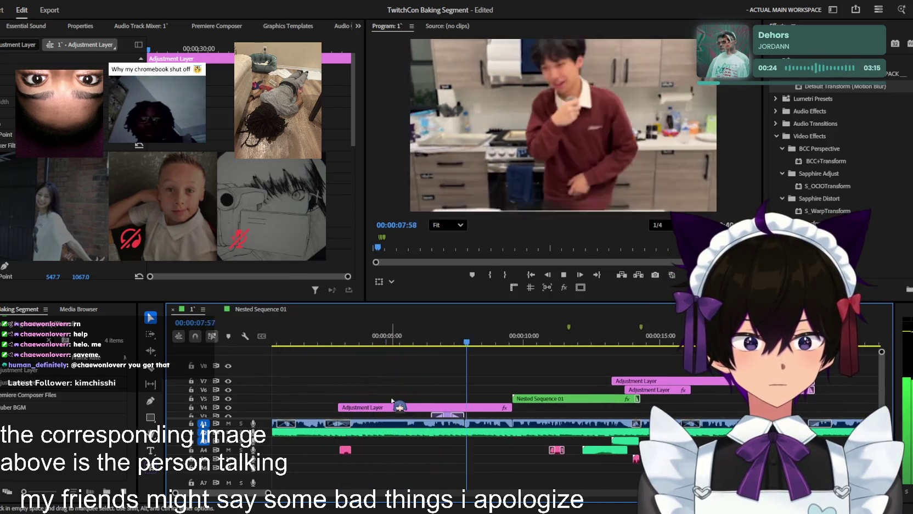
key(minus)
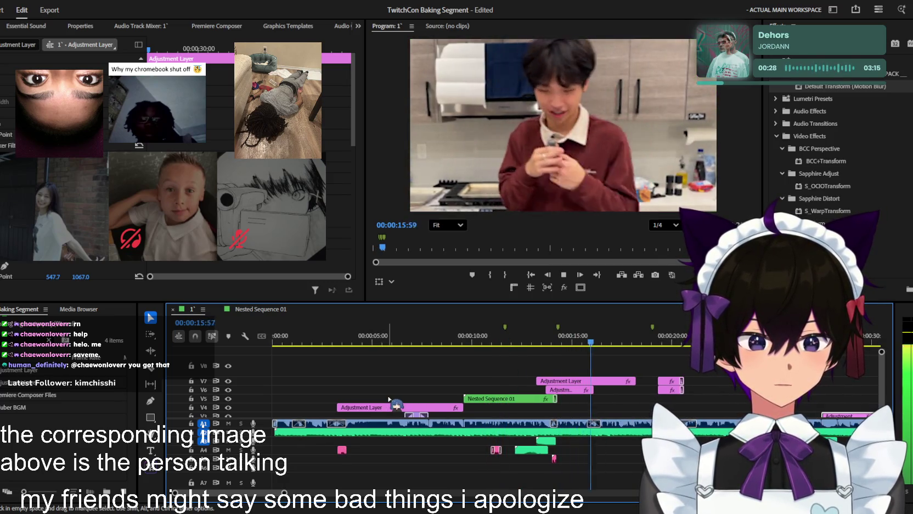
key(minus)
key(minus)
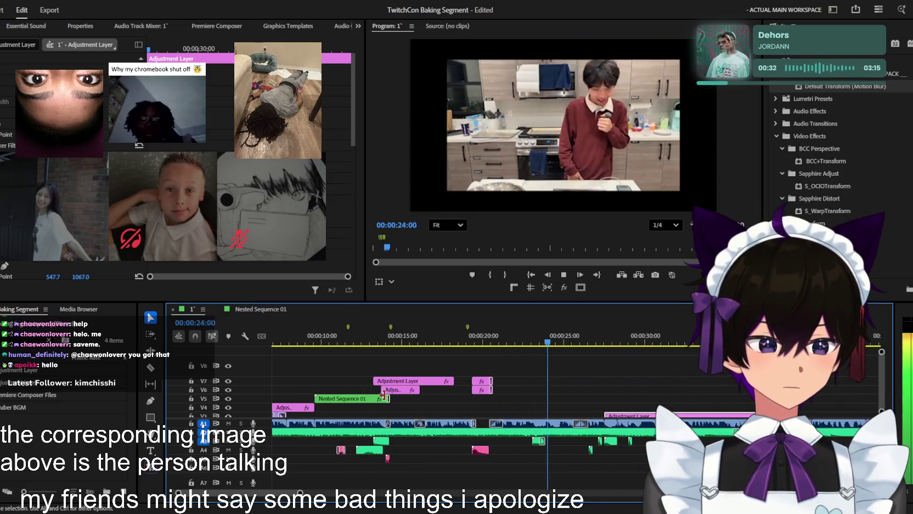
key(minus)
key(space)
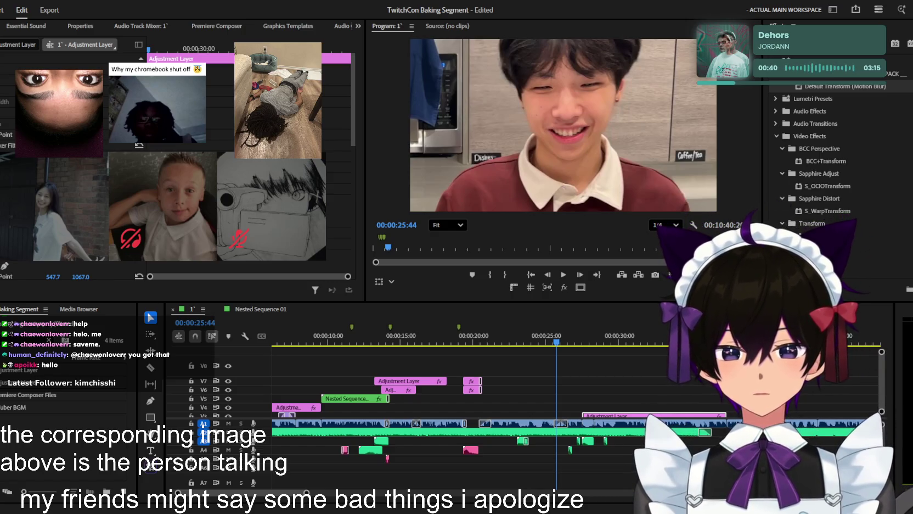
click(605, 388)
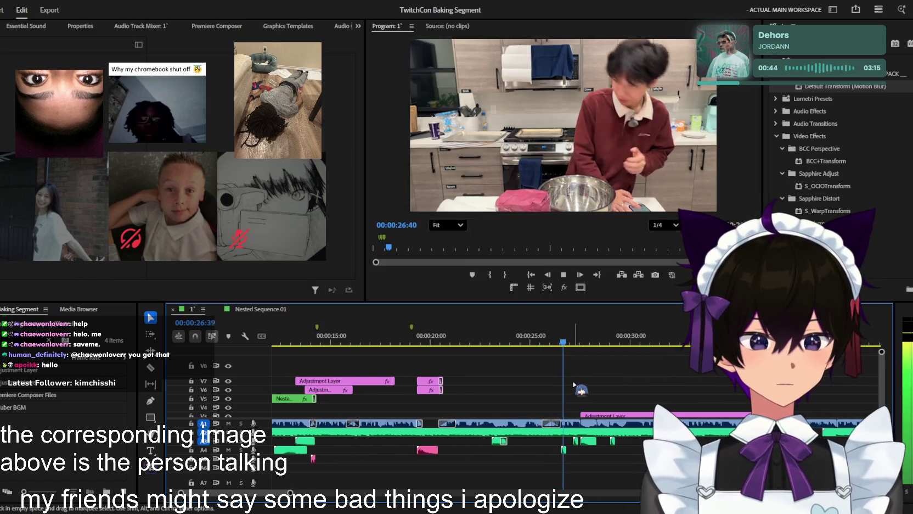
- Select the V3 adjustment layer over the mixing shot near 31 seconds and preview its transform
scroll(577, 386, down, 2)
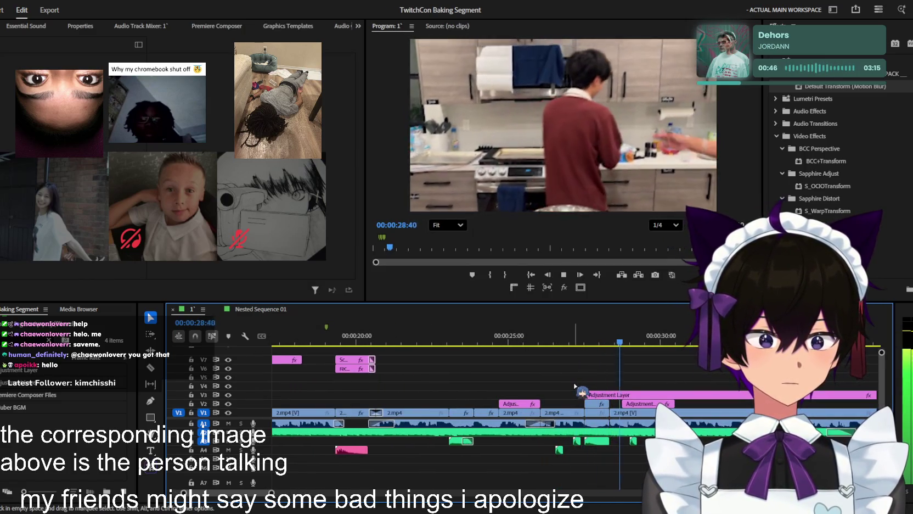
alt+scroll(574, 386, up, 2)
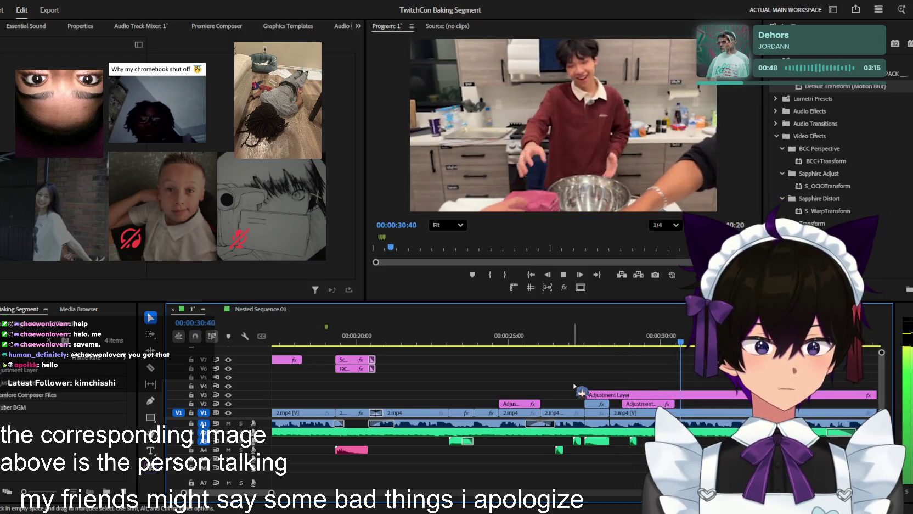
alt+scroll(574, 386, down, 1)
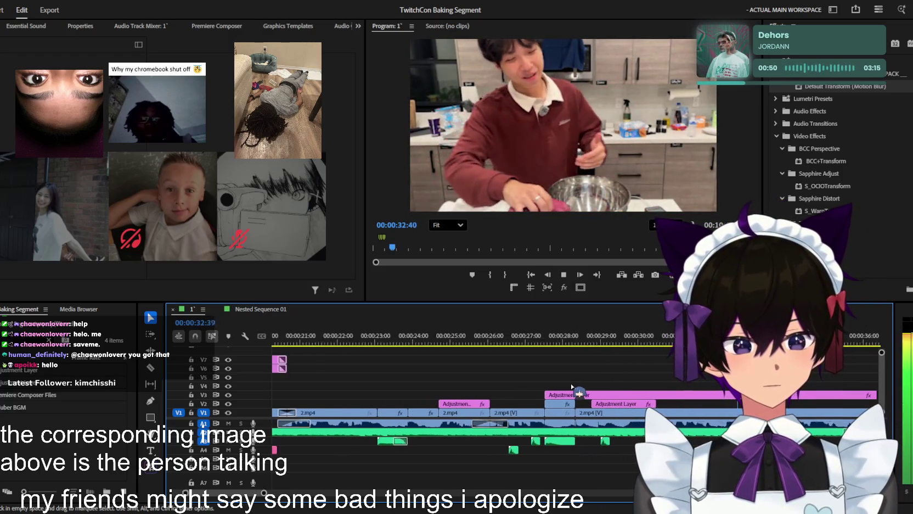
scroll(566, 388, right, 2)
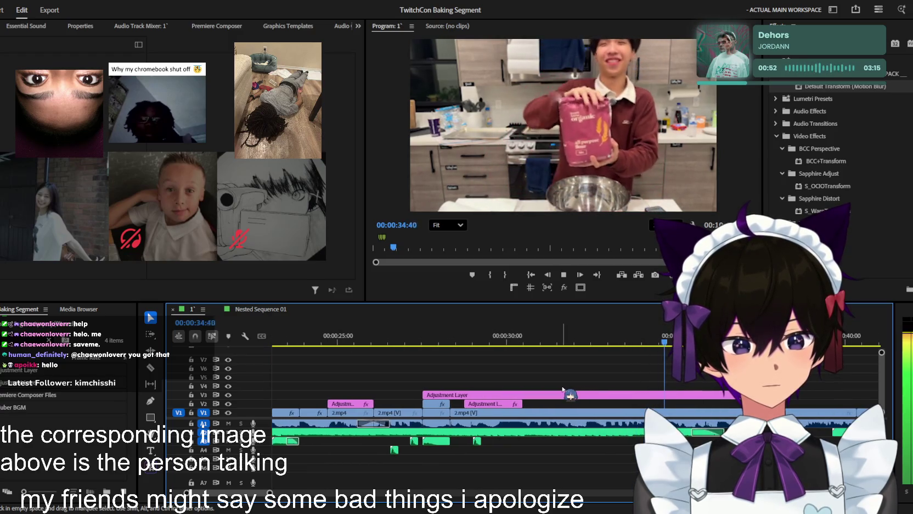
click(565, 344)
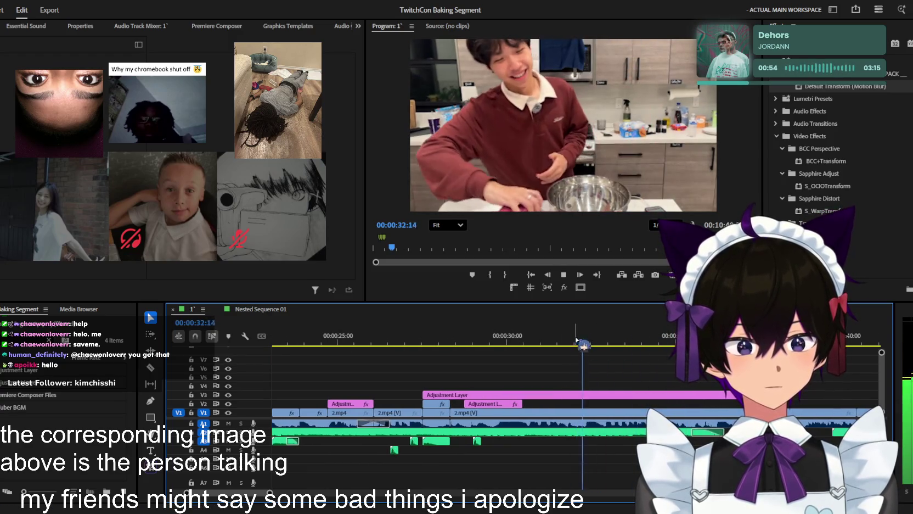
click(625, 399)
key(space)
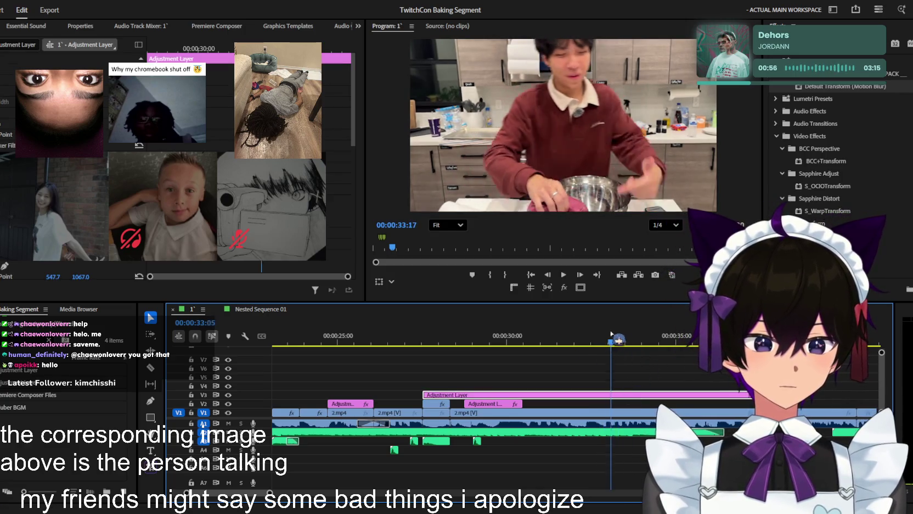
key(space)
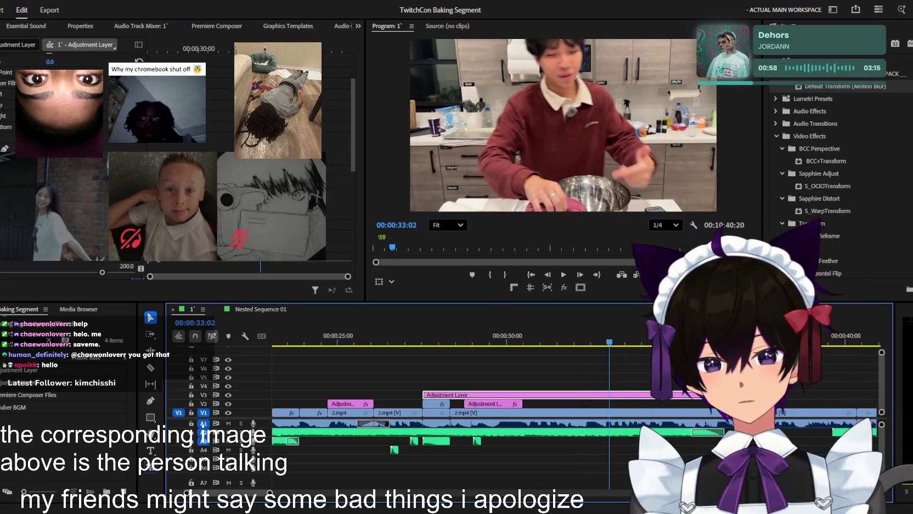
key(space)
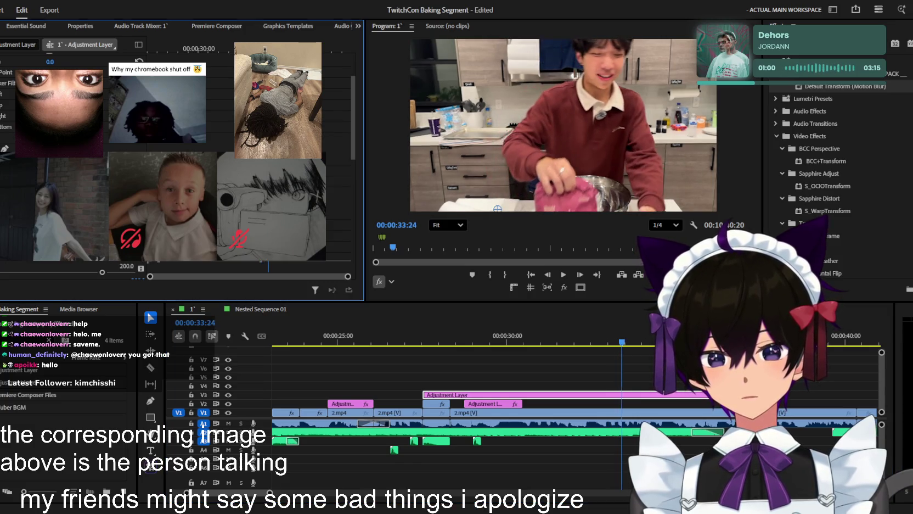
key(space)
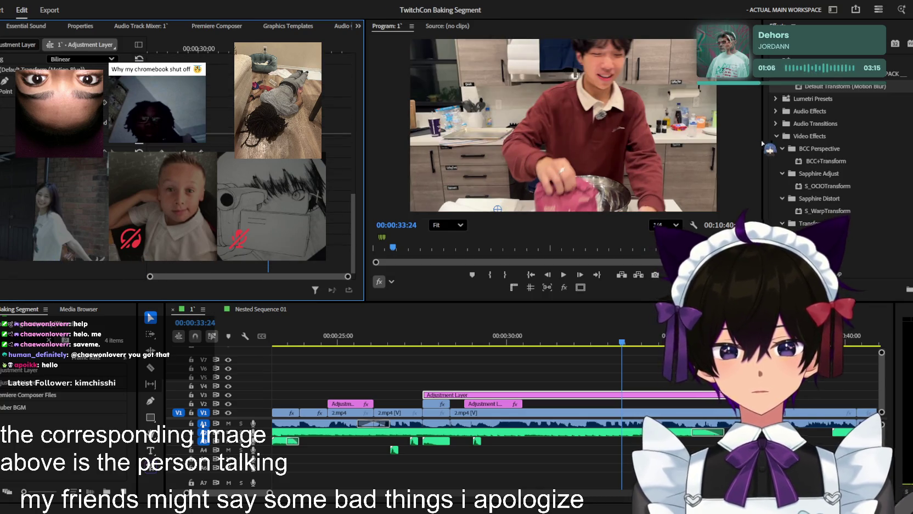
- Give the adjustment layer a Uniform Scale of 88.0 and replay the flour-bag reveal from 31 seconds
click(626, 396)
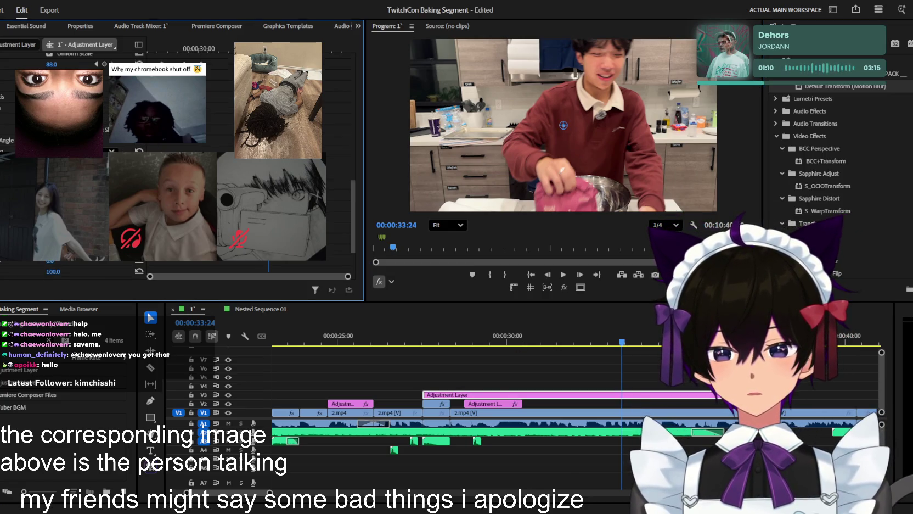
key(space)
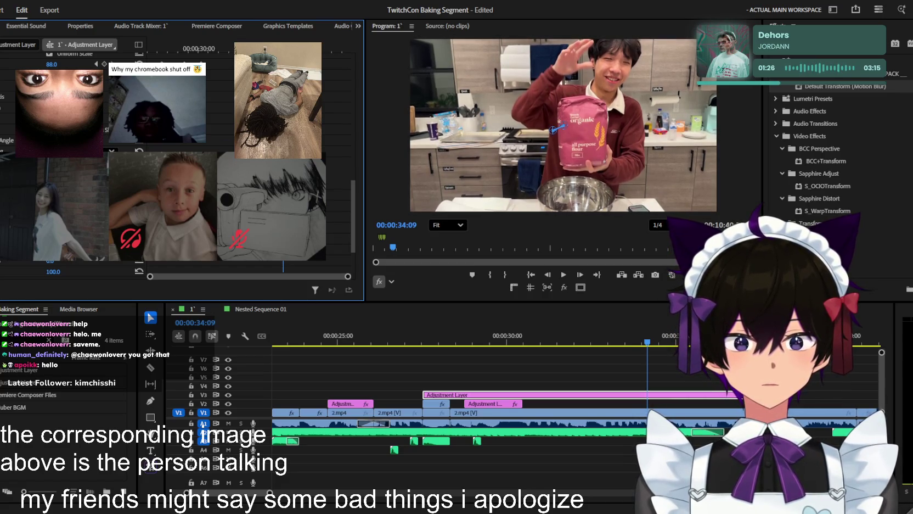
key(j)
key(j)
key(space)
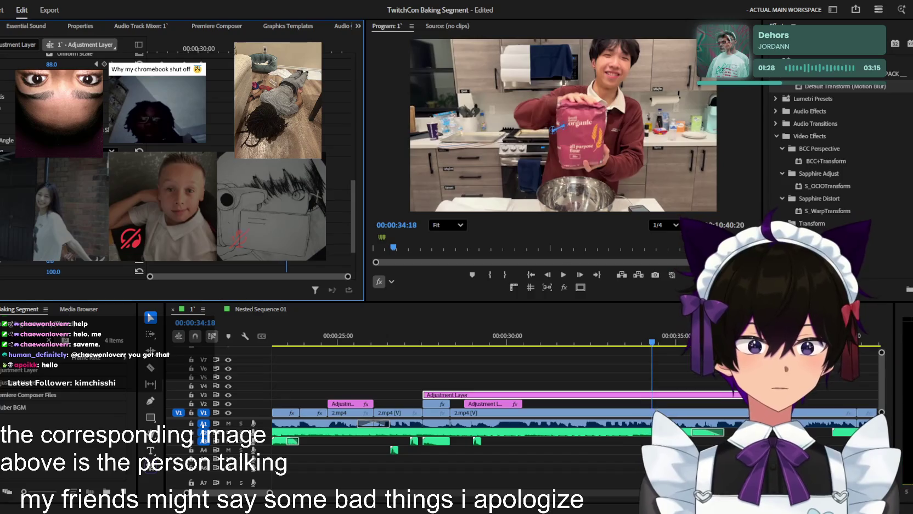
key(space)
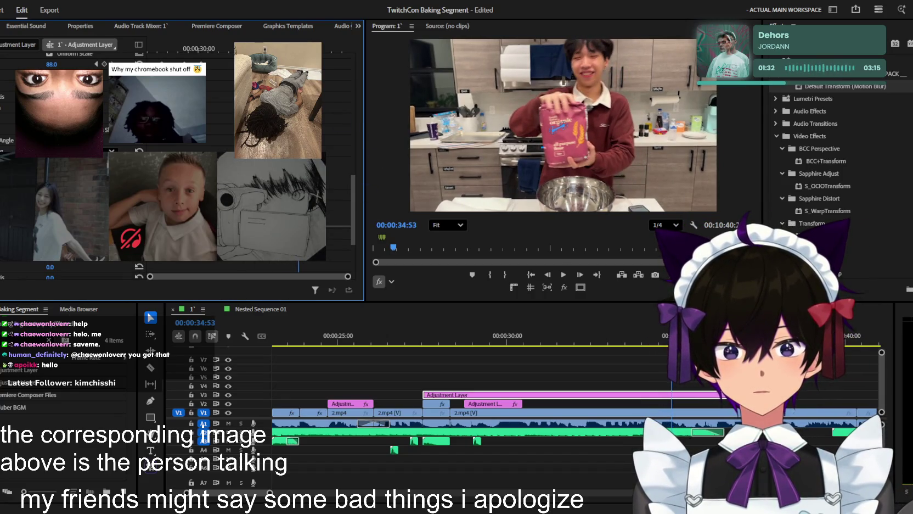
key(j)
key(j)
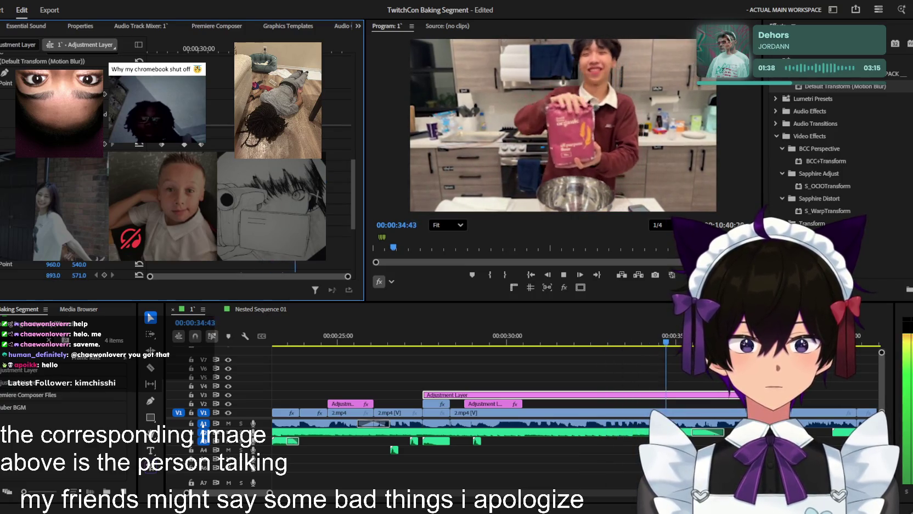
click(768, 373)
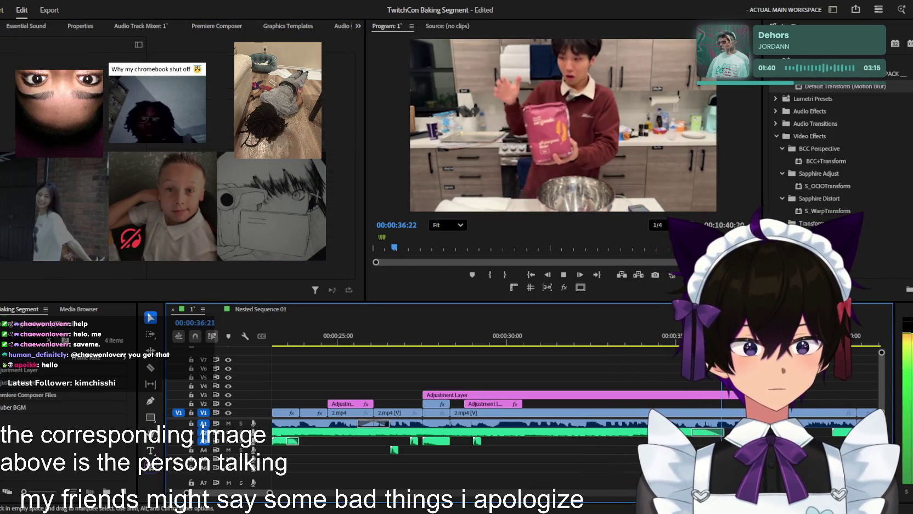
- Trim the V3 adjustment layer to end at the playhead near 35:18
scroll(709, 401, up, 3)
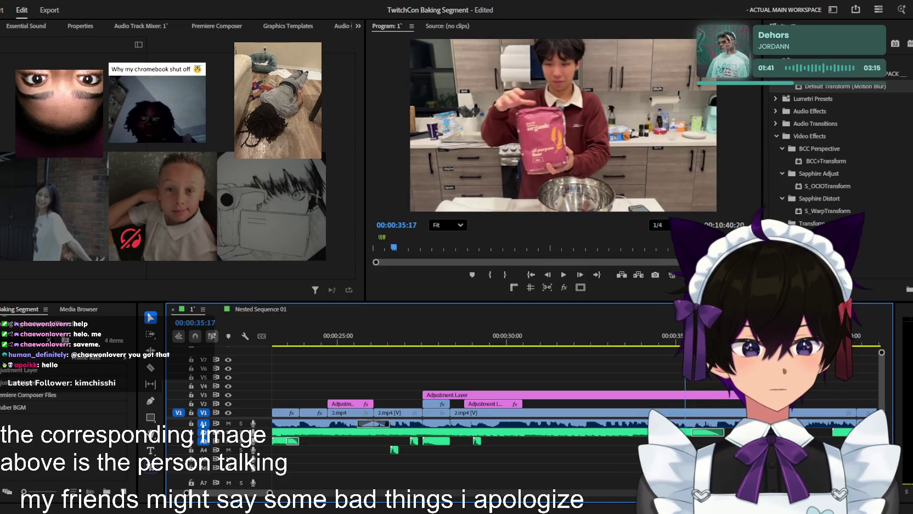
click(674, 395)
key(w)
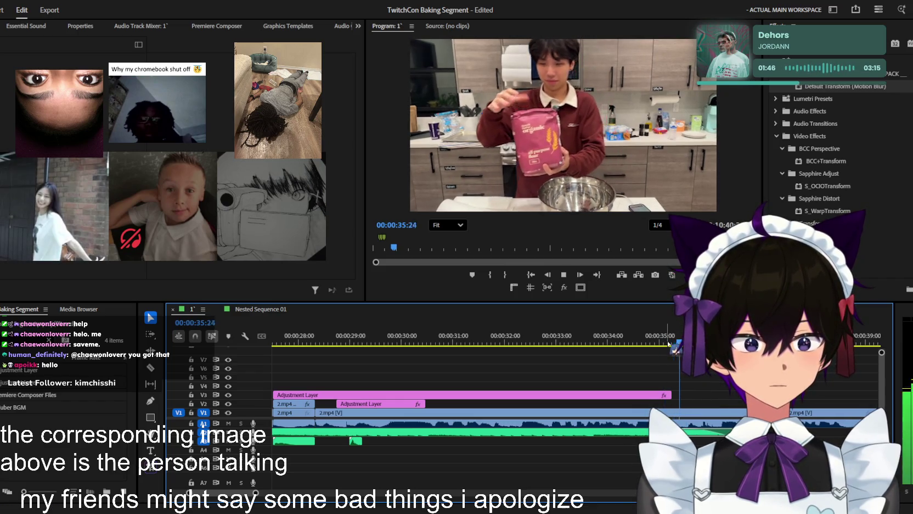
- Place a new Adjustment Layer on V4 at the playhead and apply a Transform effect
key(Right)
key(Right)
key(Right)
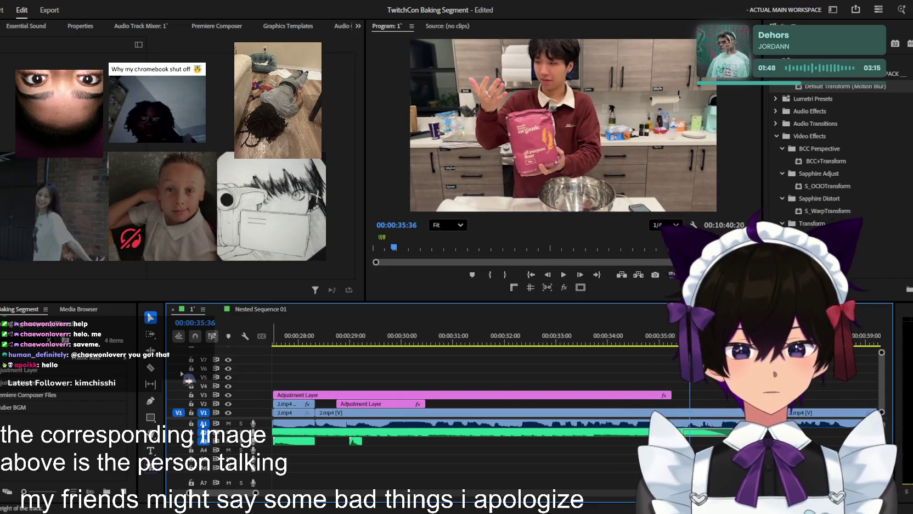
drag(19, 371, 674, 386)
click(674, 343)
key(space)
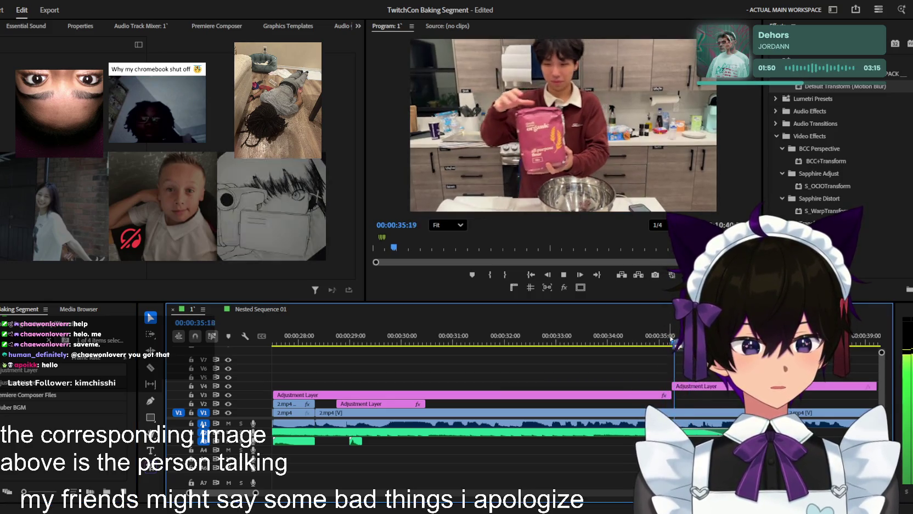
key(space)
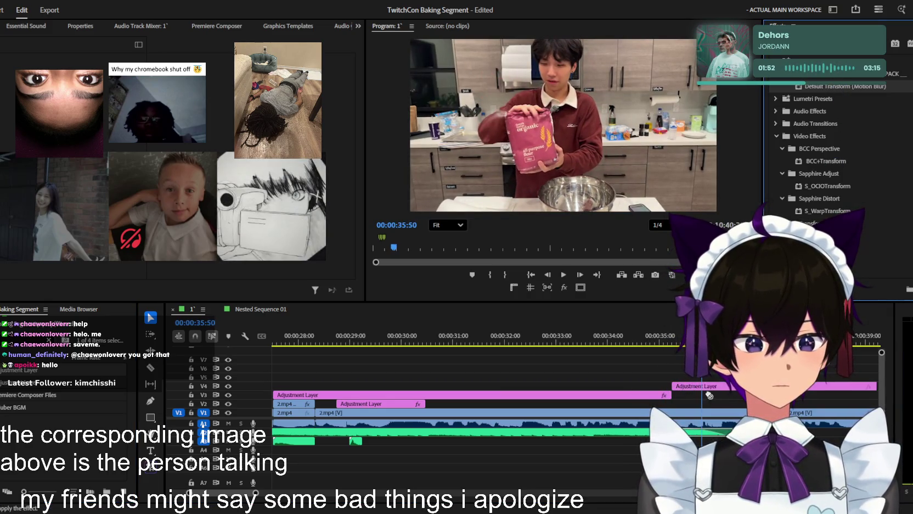
drag(834, 92, 713, 385)
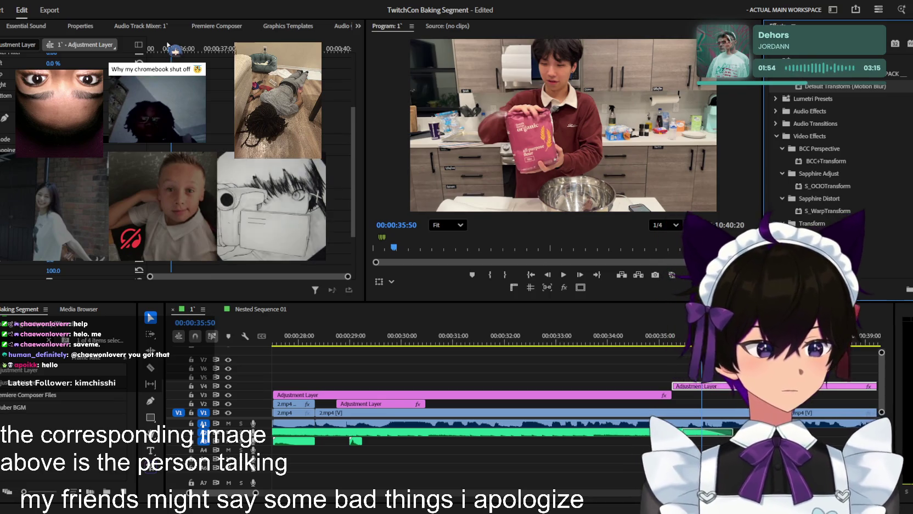
- Try shifting the V4 layer's frame position, undo it, and preview the punch-in at the edit
drag(172, 49, 96, 46)
key(Left)
key(Left)
key(Left)
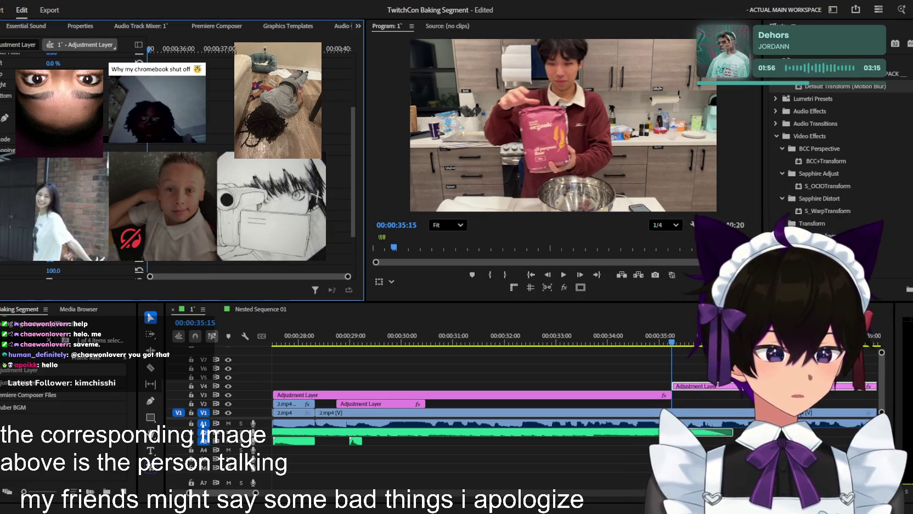
drag(476, 129, 500, 108)
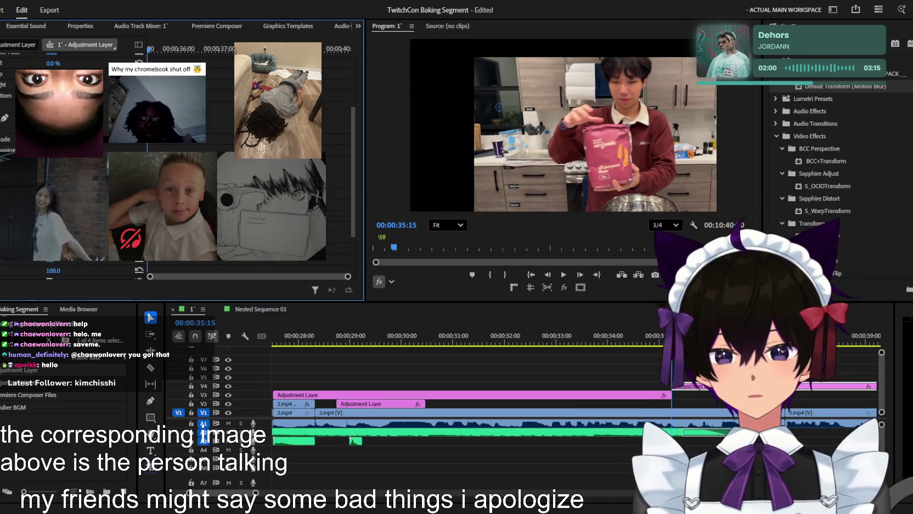
key(ctrl+z)
key(ctrl+z)
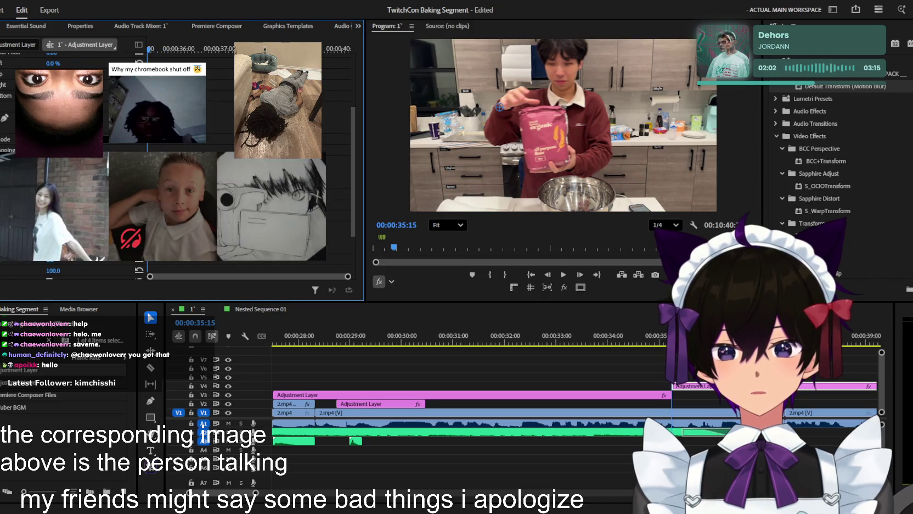
key(space)
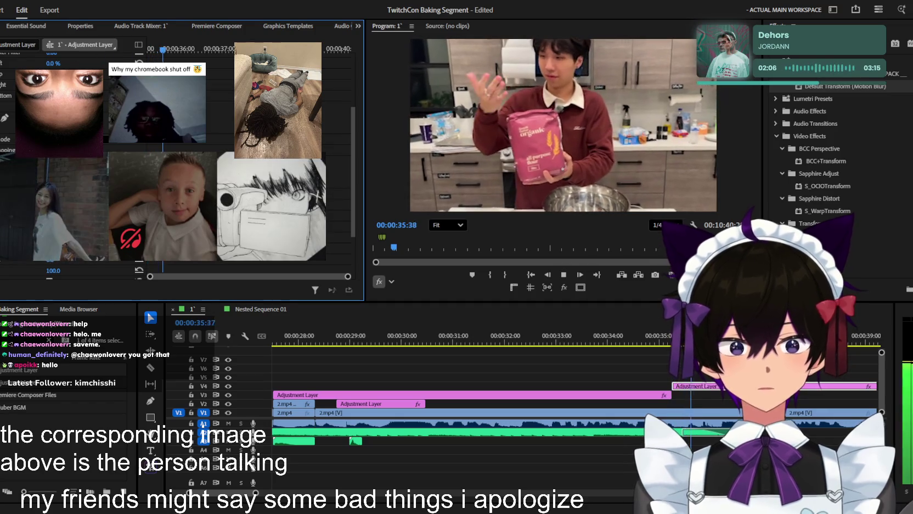
key(space)
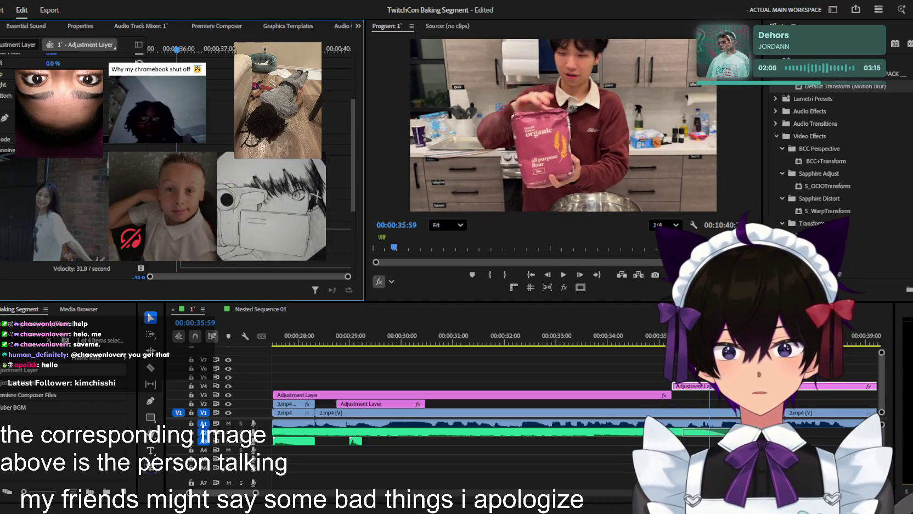
scroll(176, 159, down, 3)
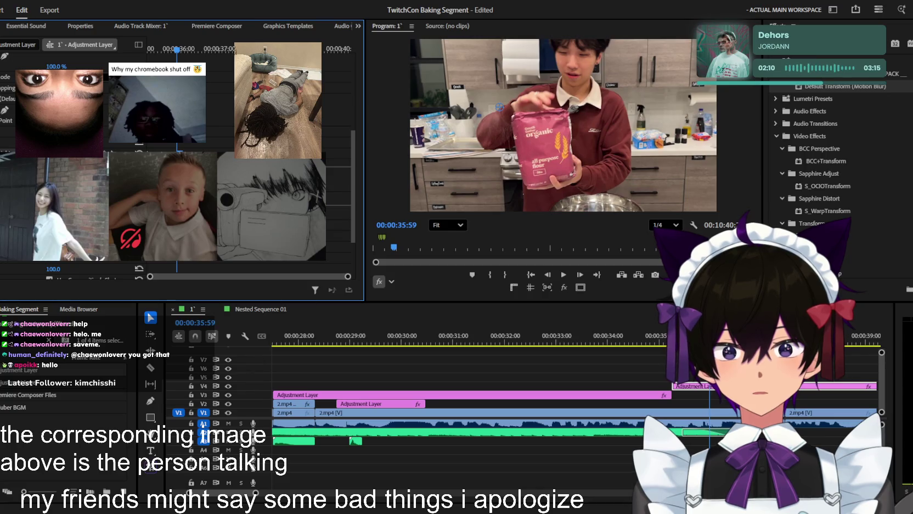
key(Left)
key(Left)
key(Left)
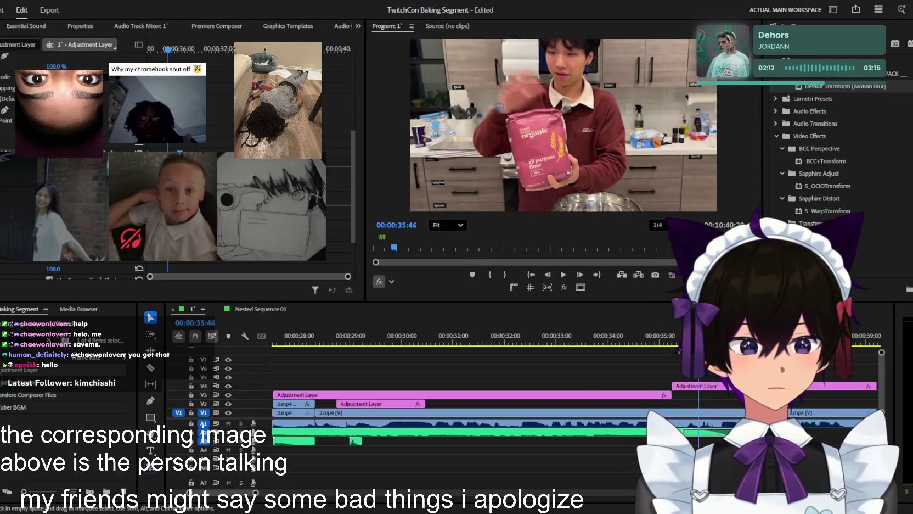
- Cut the V4 adjustment layer with the Razor tool just after the edit
click(638, 356)
key(j)
key(equal)
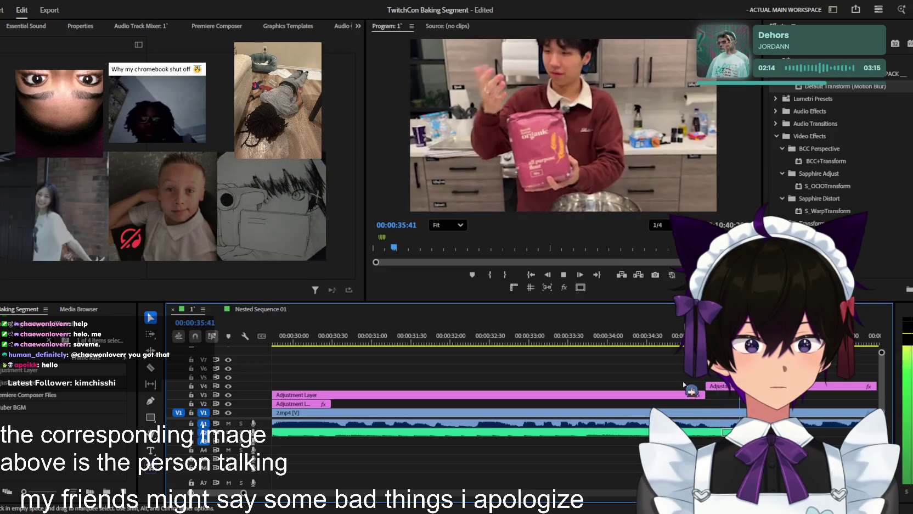
key(space)
key(Left)
key(Left)
key(Left)
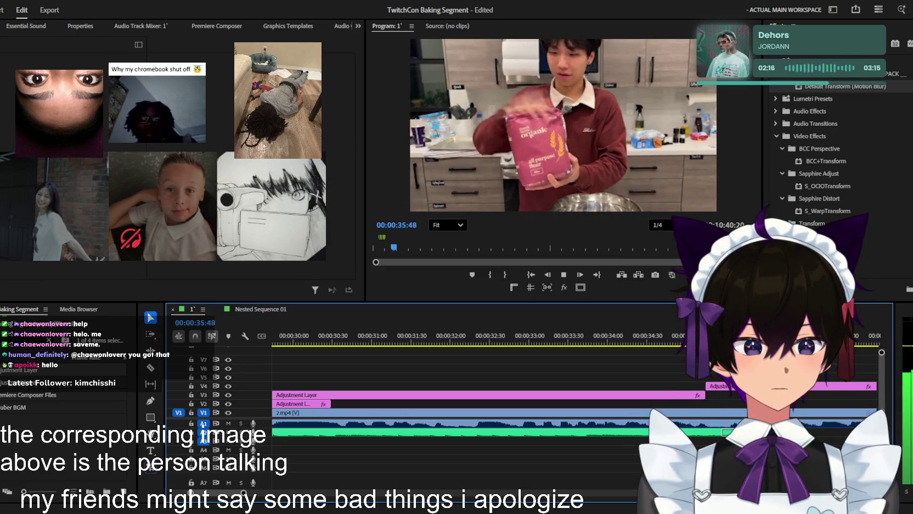
key(c)
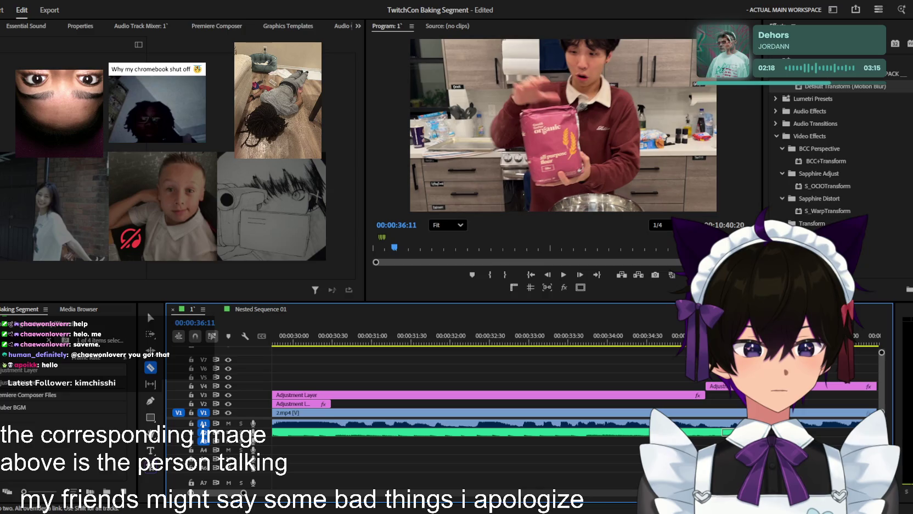
key(shift+Right)
key(v)
key(d)
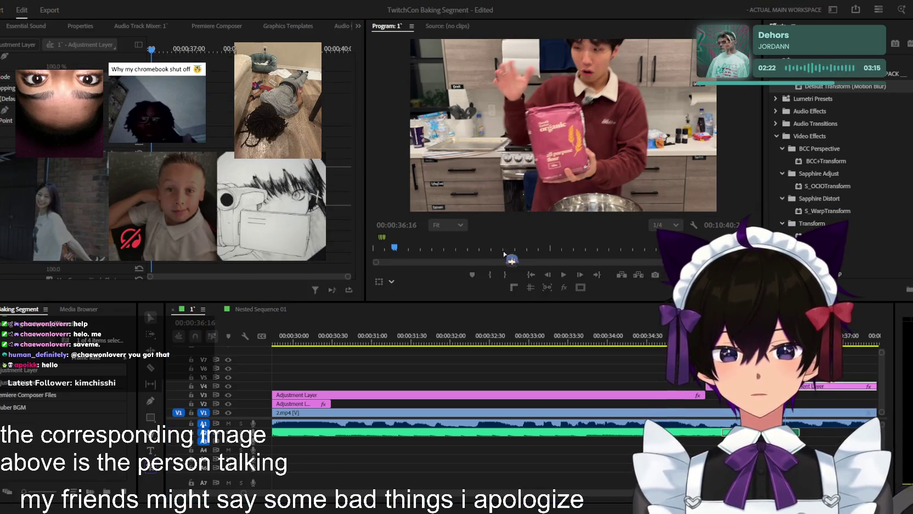
- Scrub through the zoom near 00:00:36:11–00:00:36:27 to check the punch-in returns to wide
scroll(177, 145, down, 2)
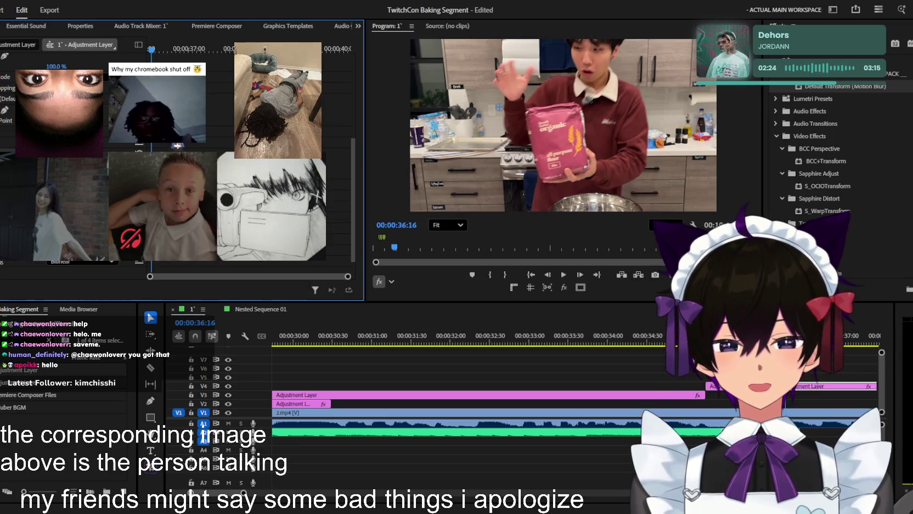
drag(155, 48, 163, 48)
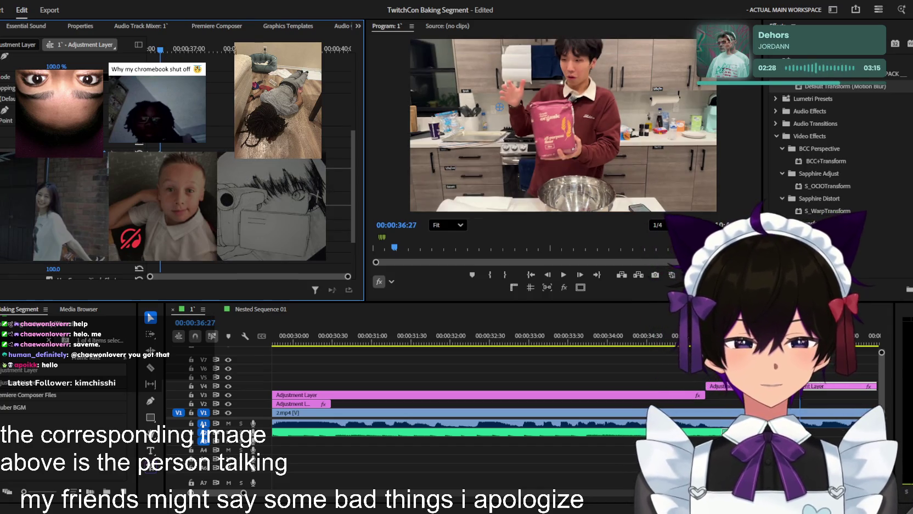
drag(163, 48, 104, 50)
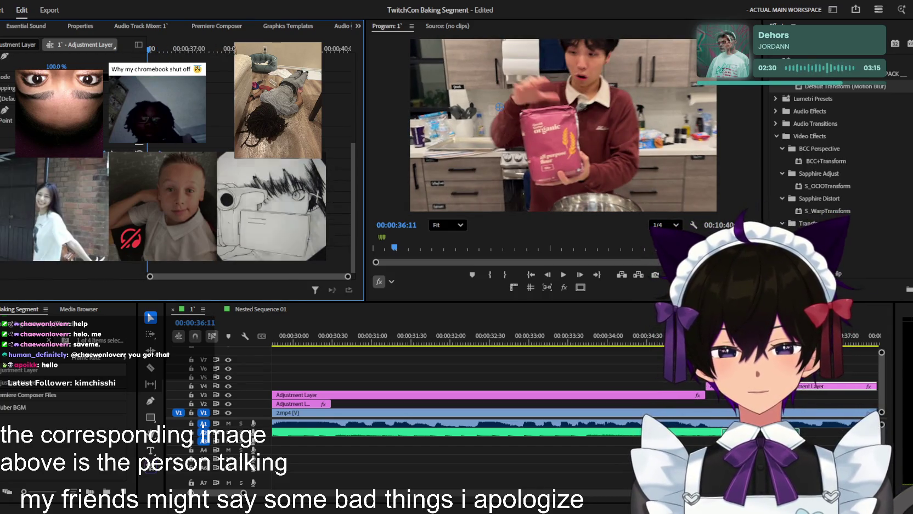
scroll(181, 165, up, 2)
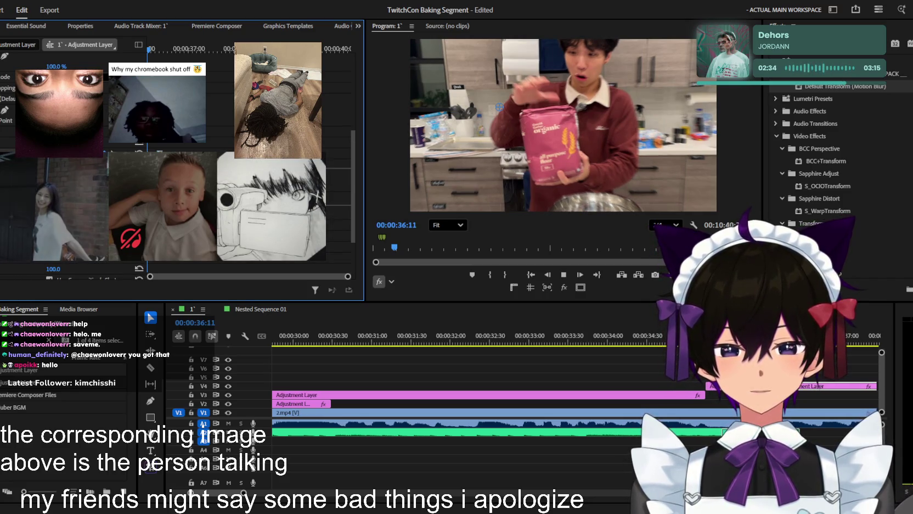
drag(104, 50, 96, 49)
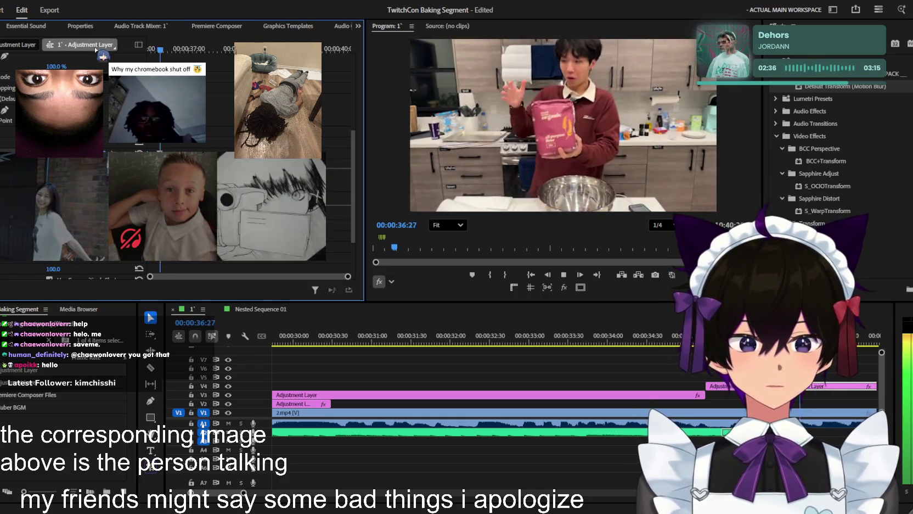
key(space)
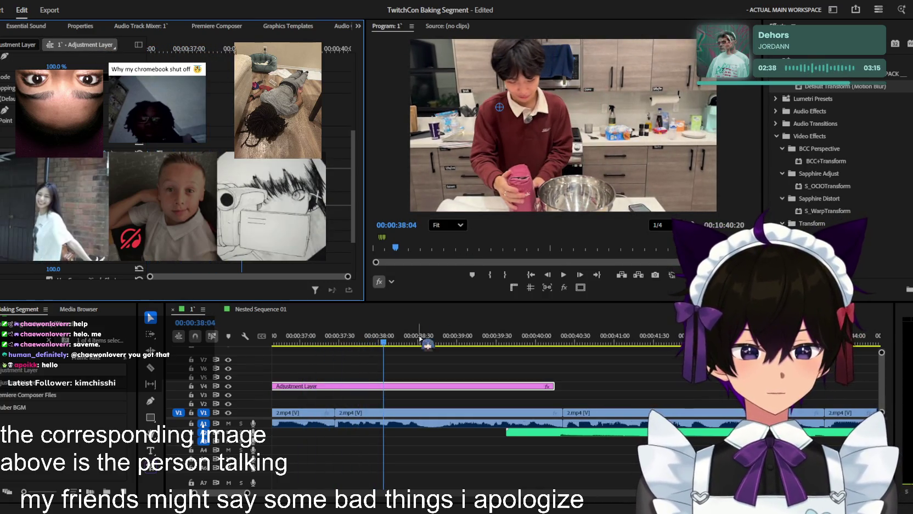
key(ctrl+s)
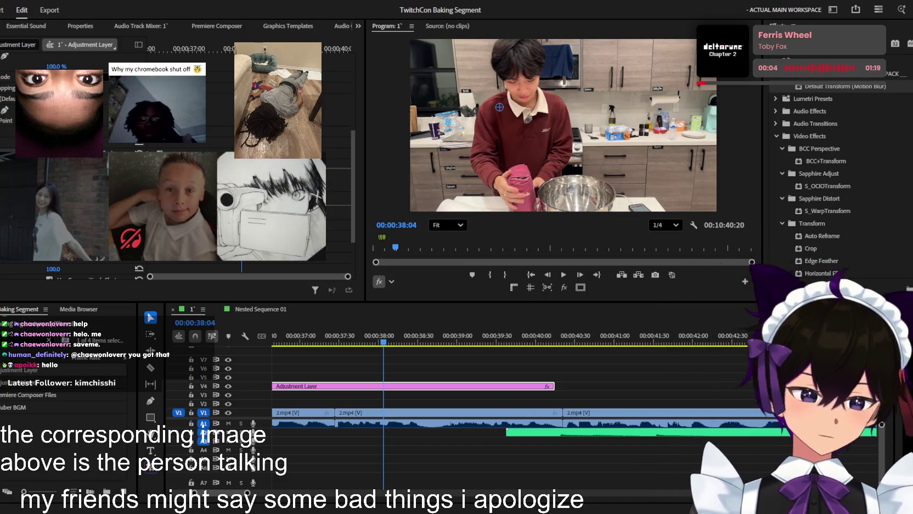
click(491, 349)
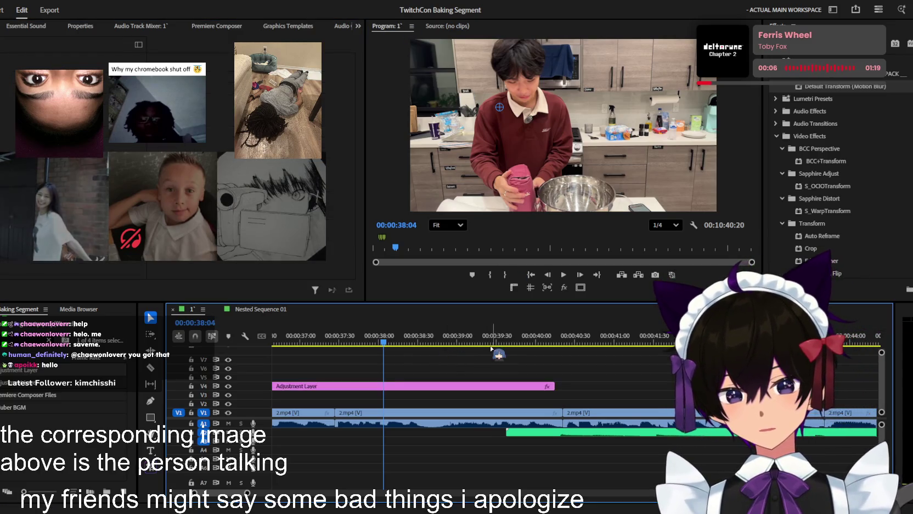
scroll(491, 348, down, 5)
click(406, 349)
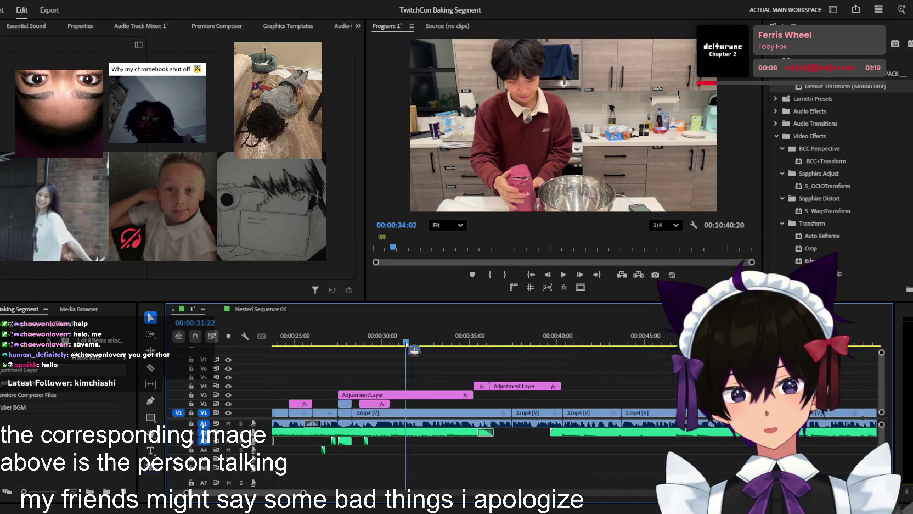
key(j)
scroll(471, 377, up, 3)
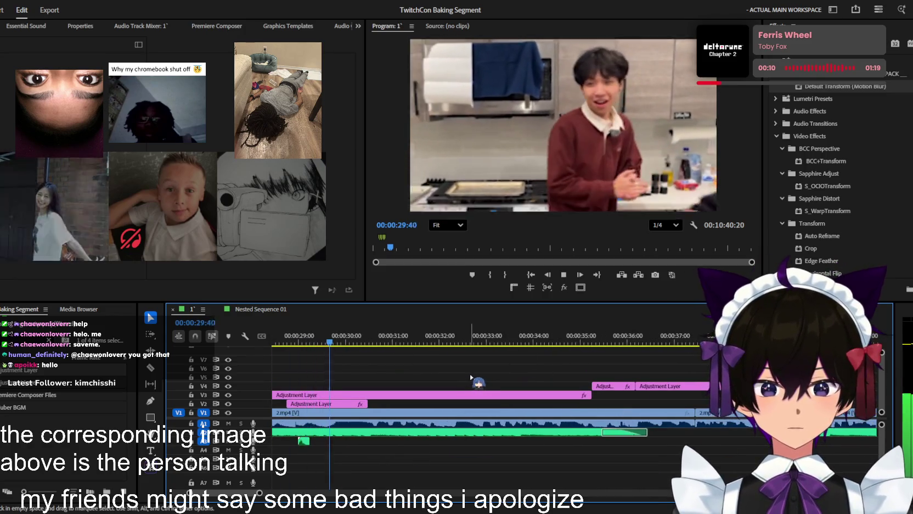
scroll(470, 376, up, 2)
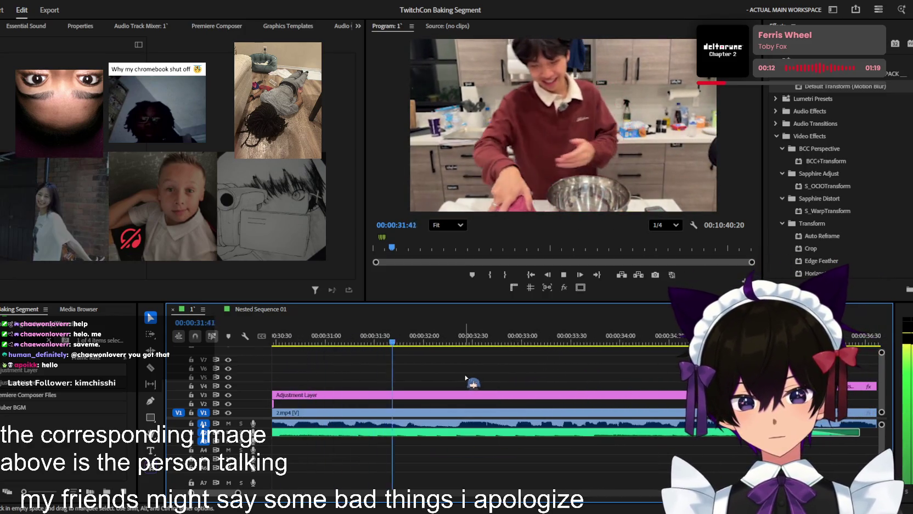
scroll(465, 378, down, 2)
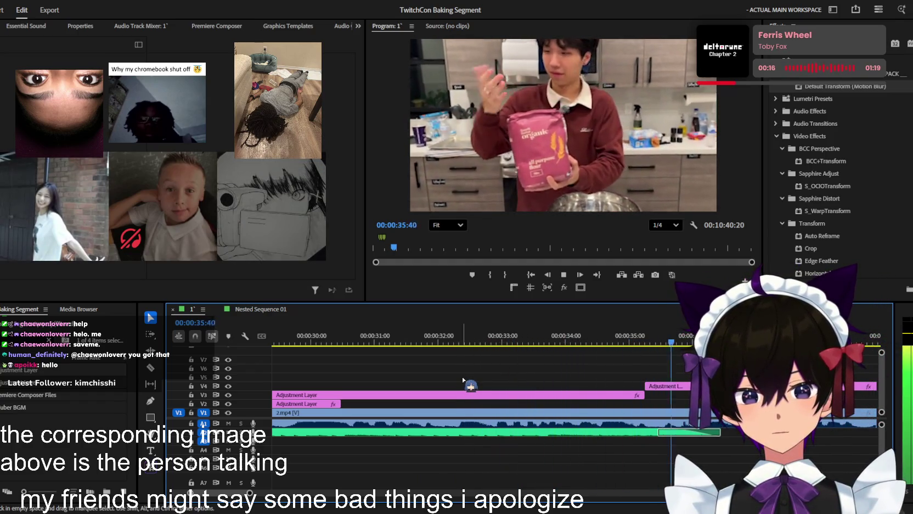
scroll(465, 379, down, 2)
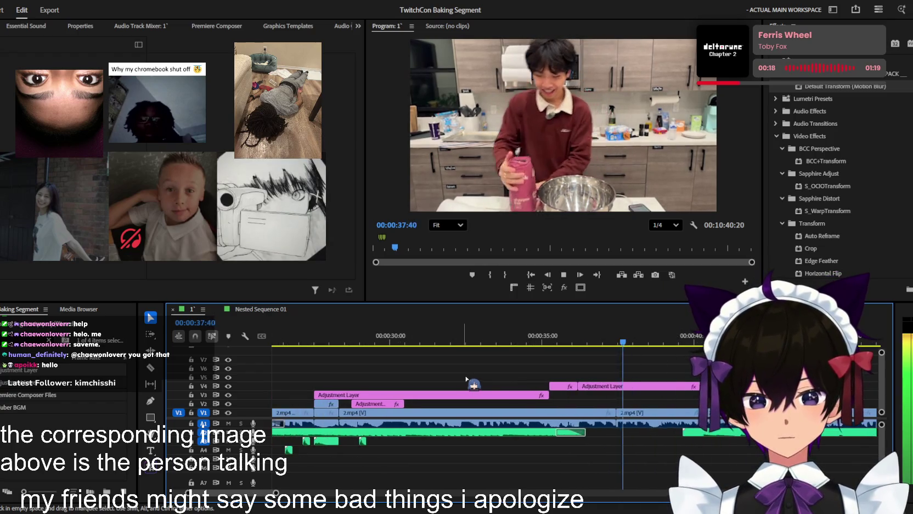
scroll(467, 378, up, 3)
key(space)
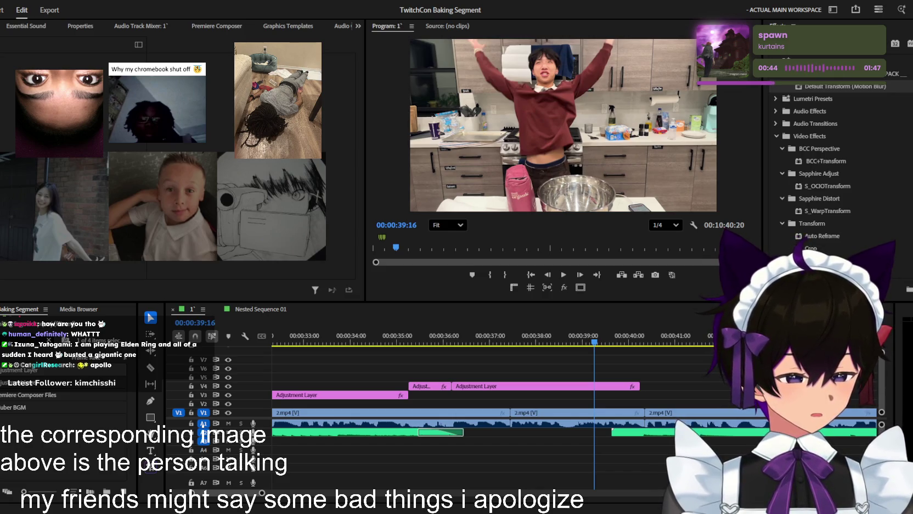
- Switch from Premiere Pro to the Twitch stream view
key(alt+Tab)
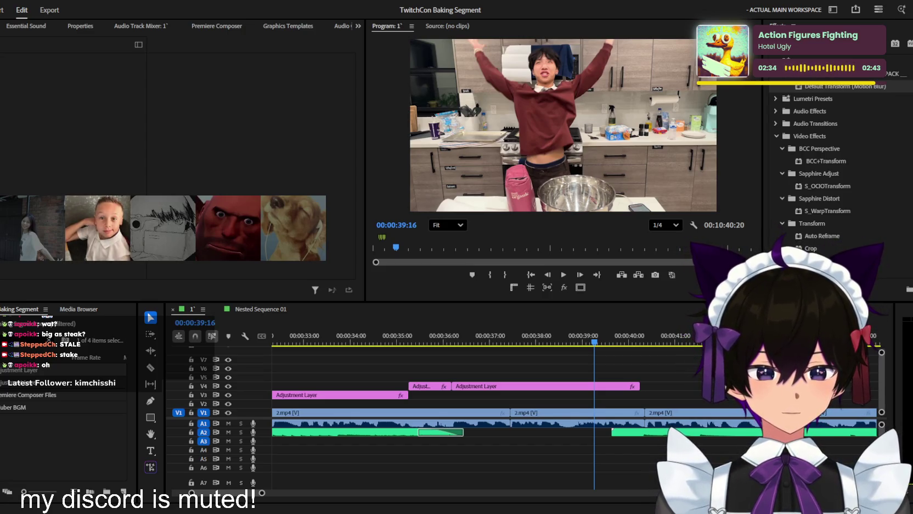
- Play the sequence from about 00:00:23:51
click(569, 335)
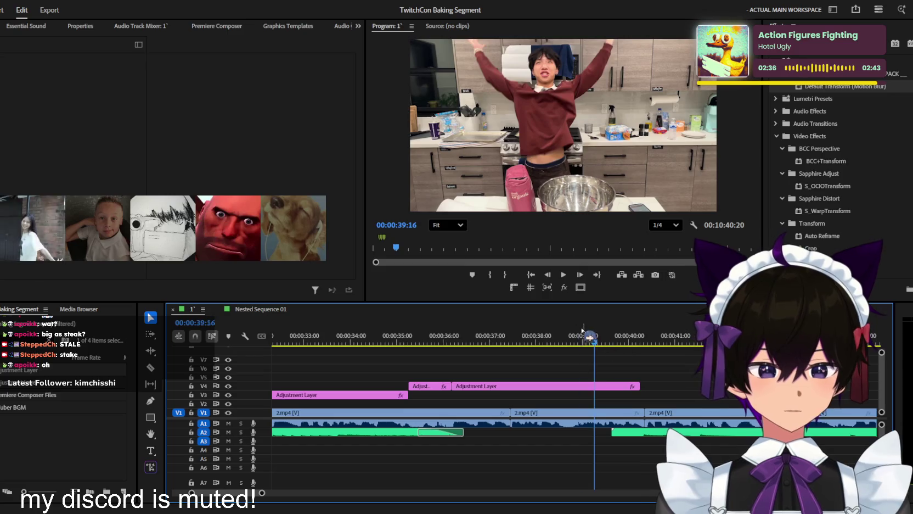
key(Up)
scroll(578, 362, down, 3)
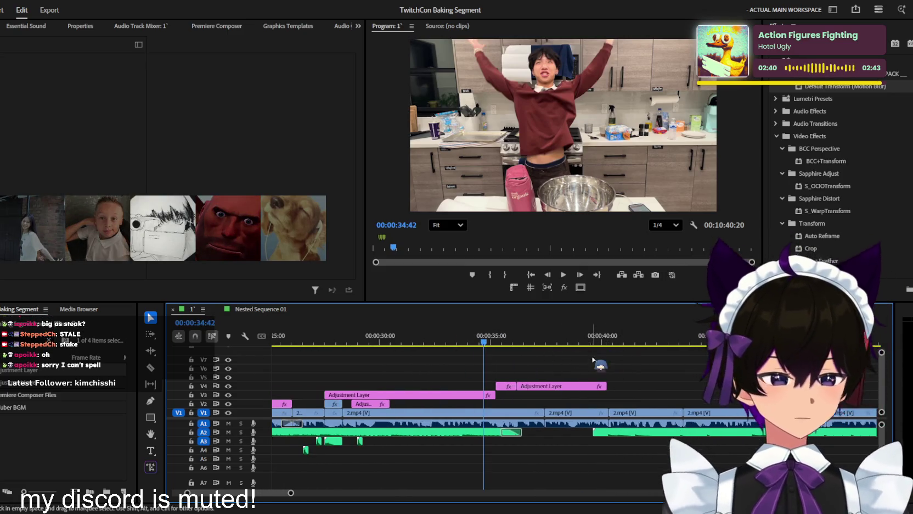
scroll(597, 406, down, 2)
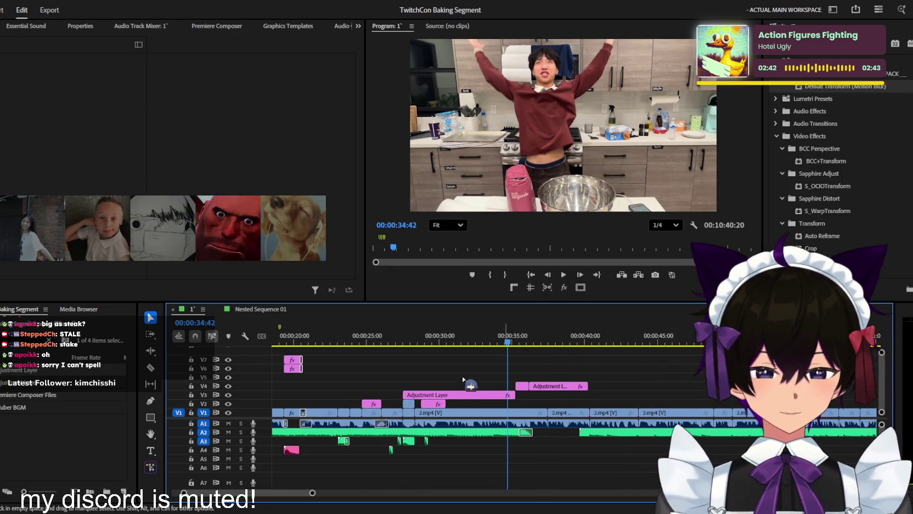
click(349, 342)
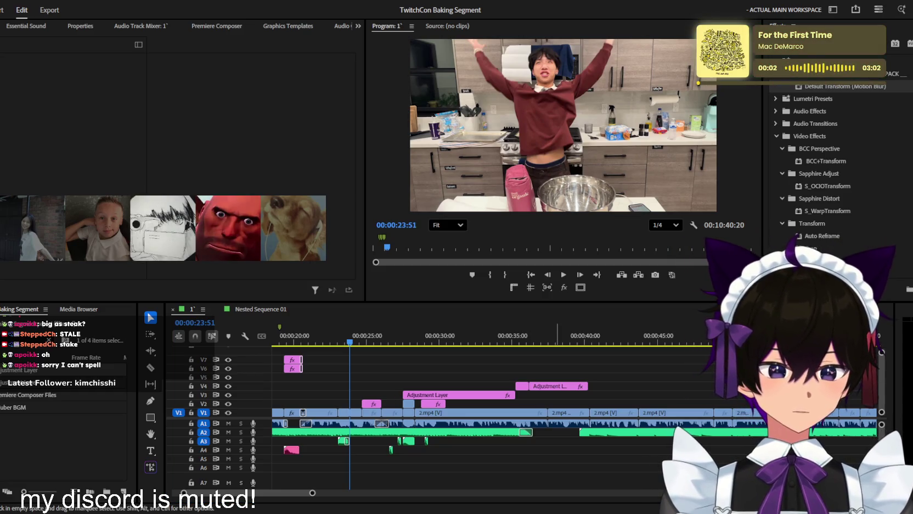
key(space)
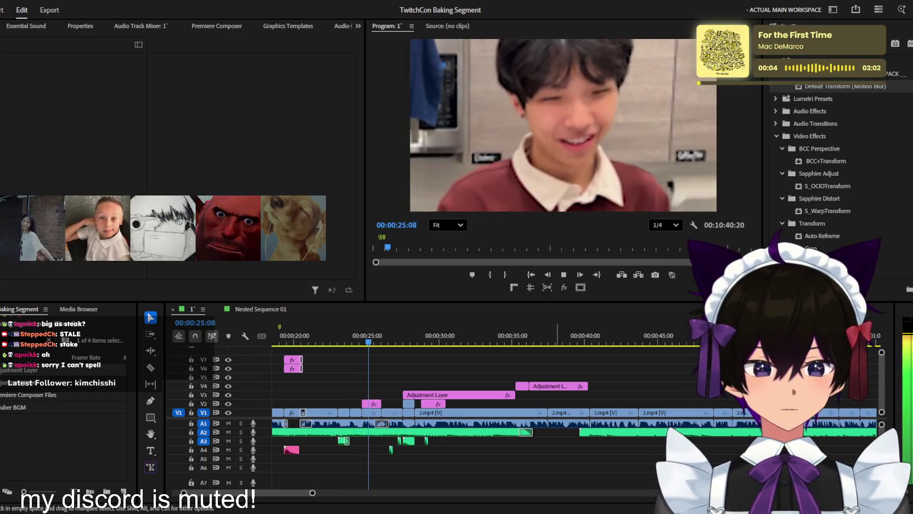
- Show the long V3 adjustment layer's effect settings, then stop playback near 00:00:39:13
scroll(501, 363, up, 2)
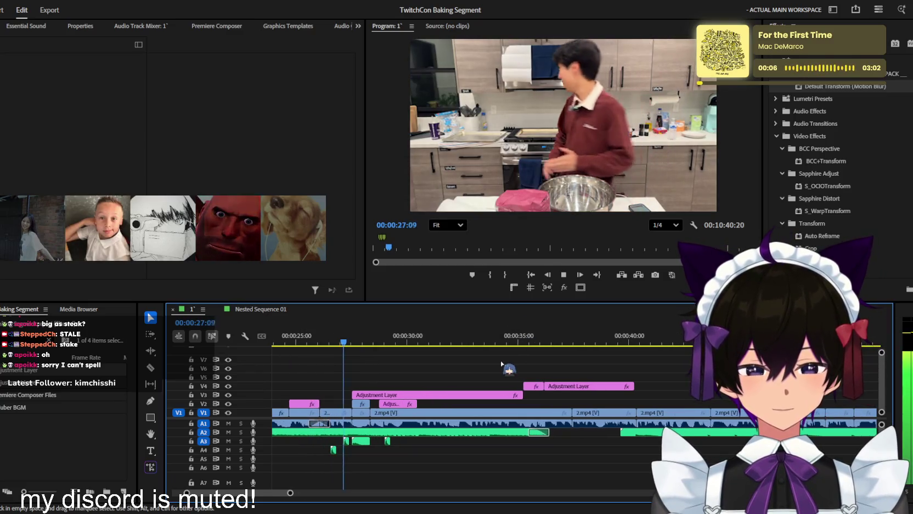
scroll(500, 363, up, 1)
scroll(499, 362, up, 1)
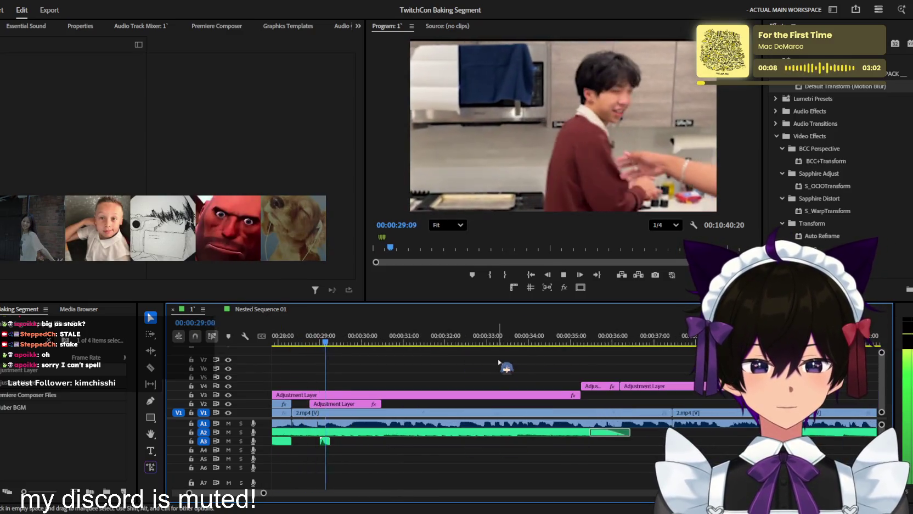
scroll(499, 362, up, 1)
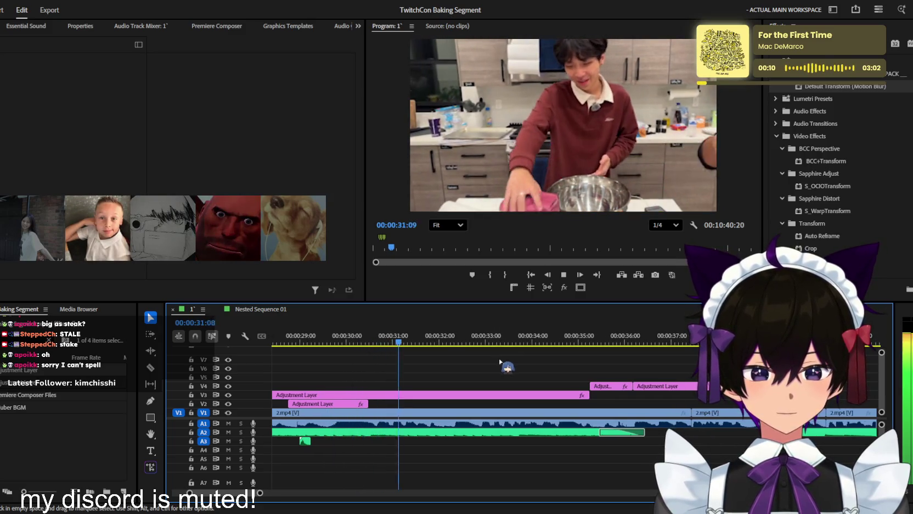
click(500, 394)
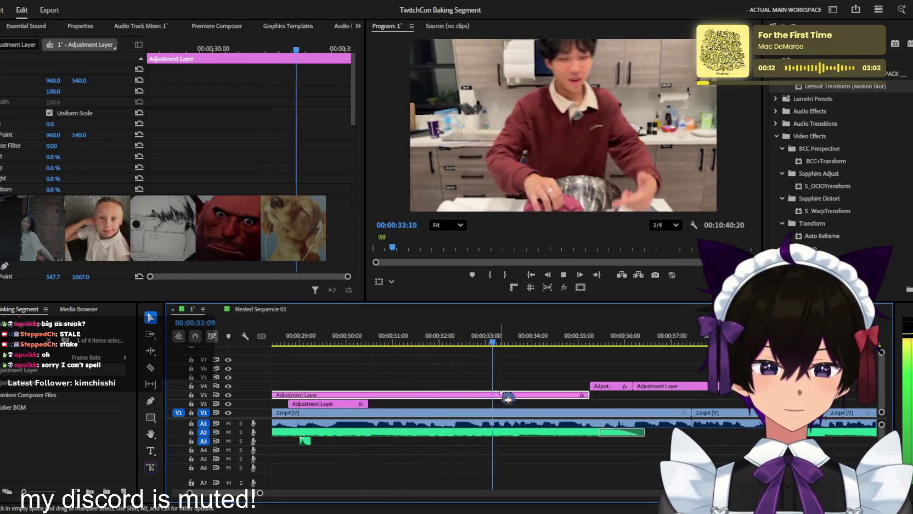
scroll(524, 365, down, 1)
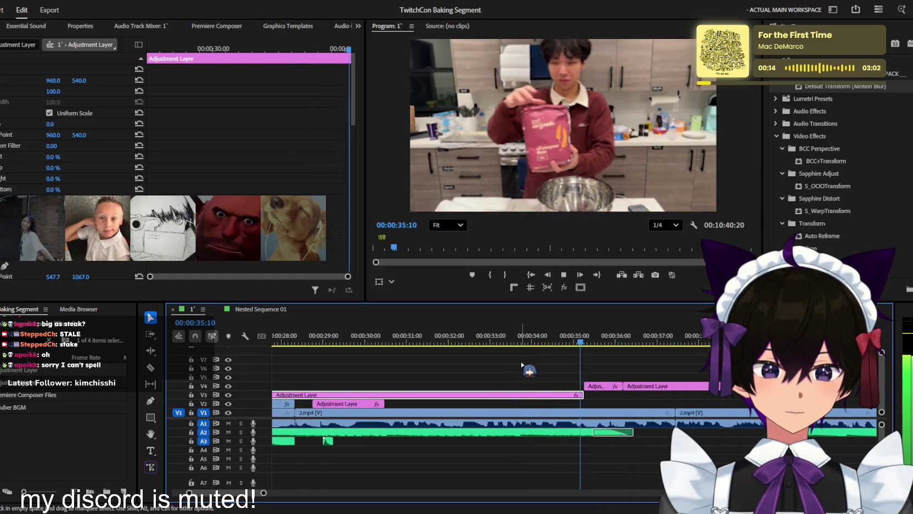
scroll(519, 363, down, 1)
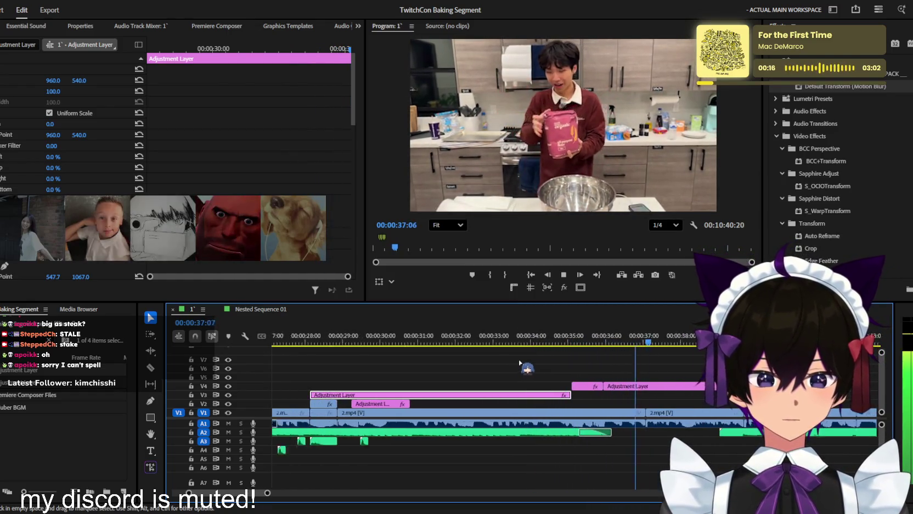
scroll(505, 364, down, 1)
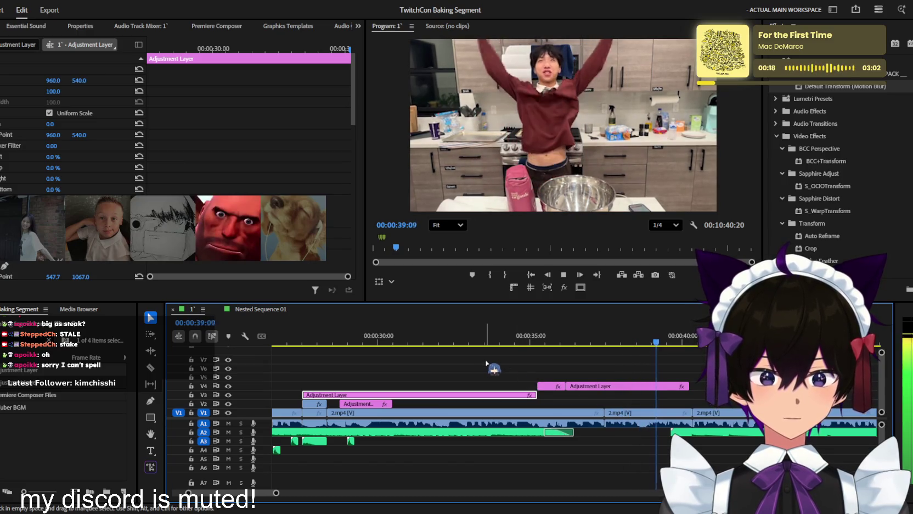
key(space)
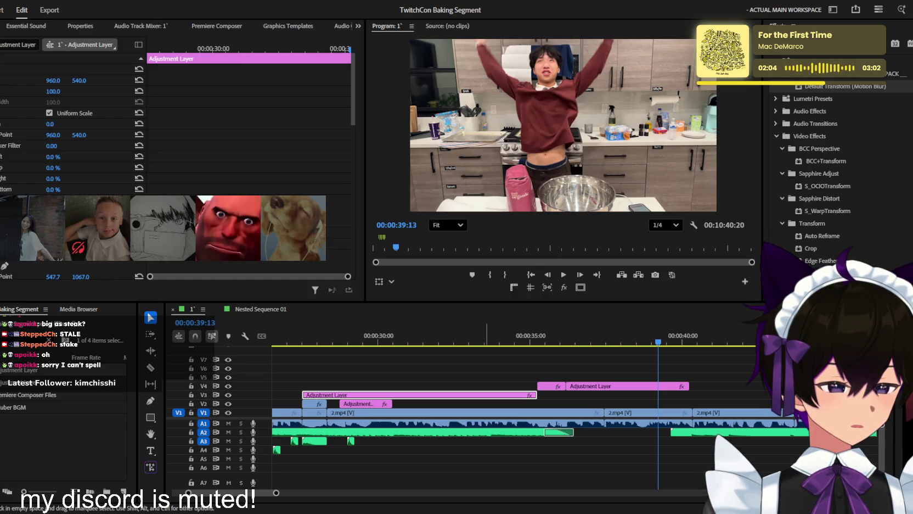
- Switch to the Discord video call window over the editor
key(alt+Tab)
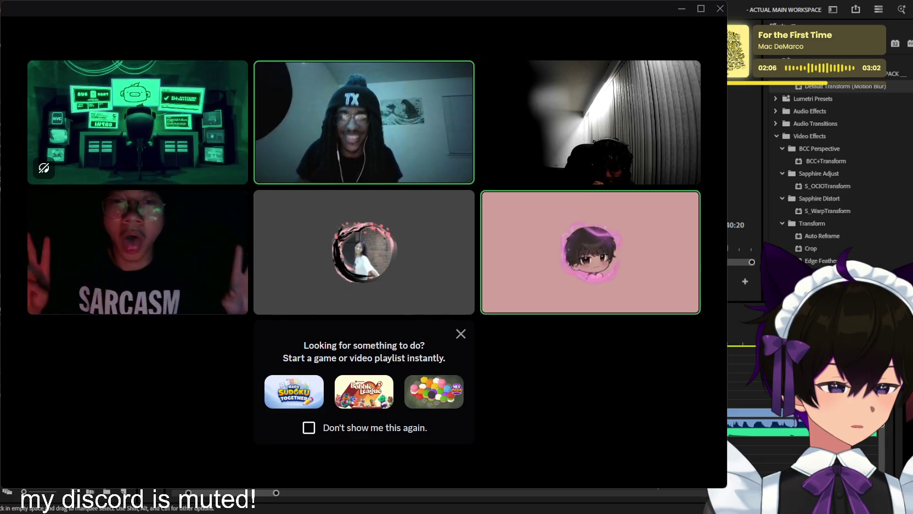